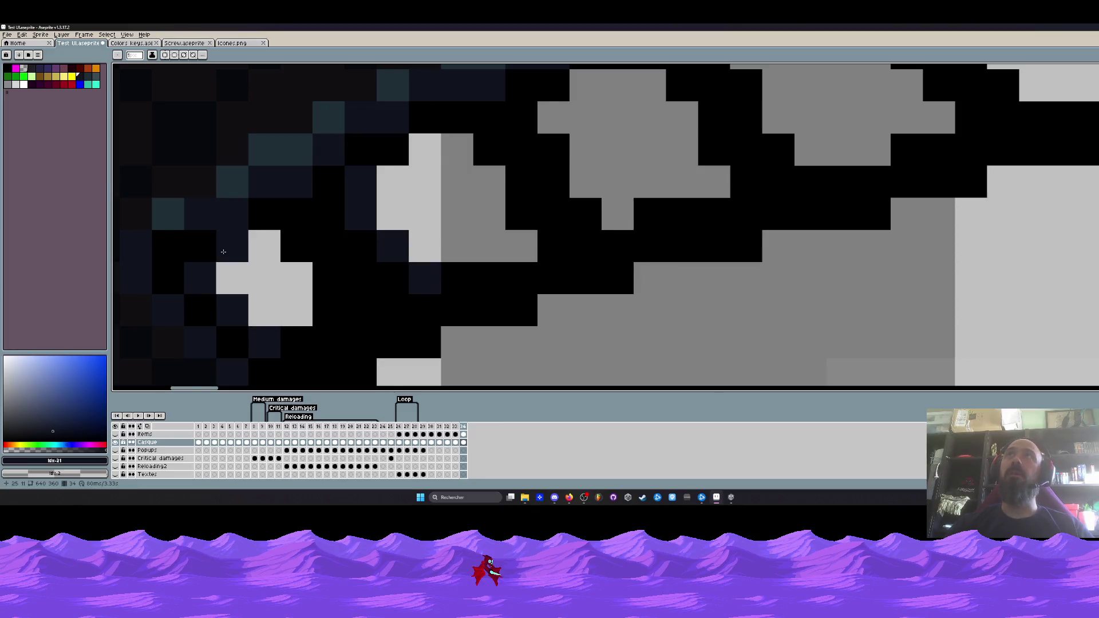
scroll(225, 253, "down", 2)
scroll(351, 237, "up", 1)
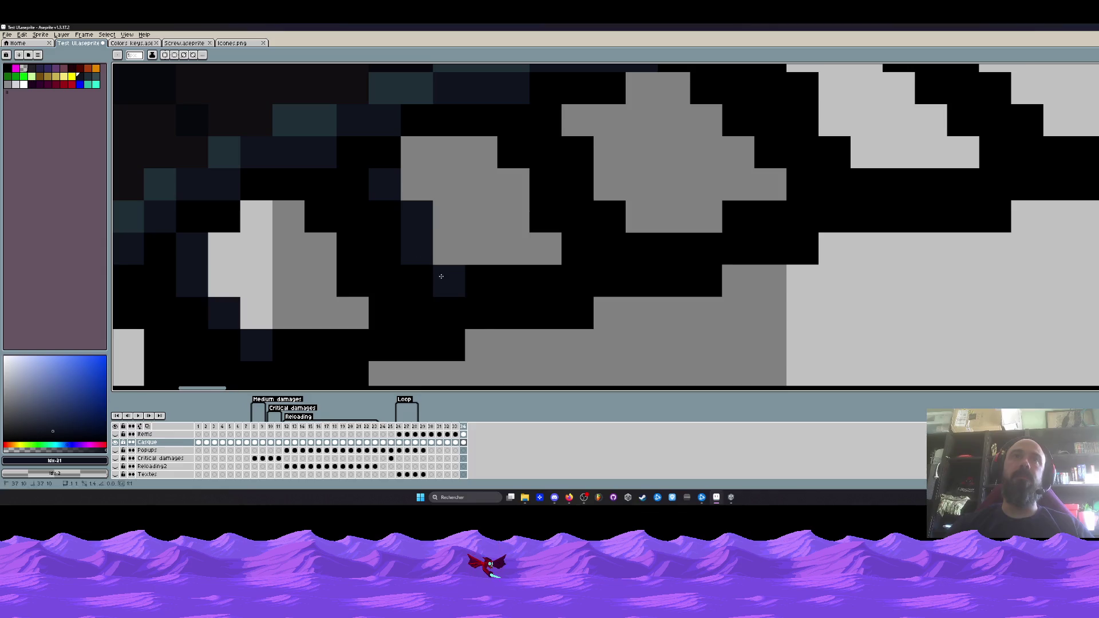
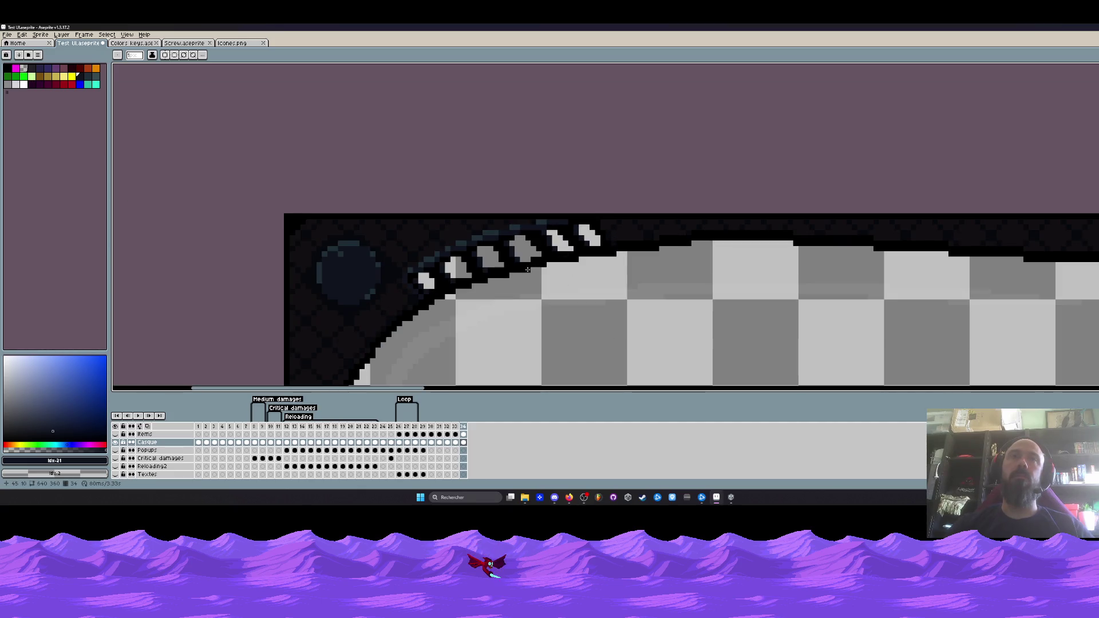
- Try light grey test pixels on the tooth ornaments, then undo them
scroll(511, 276, "up", 3)
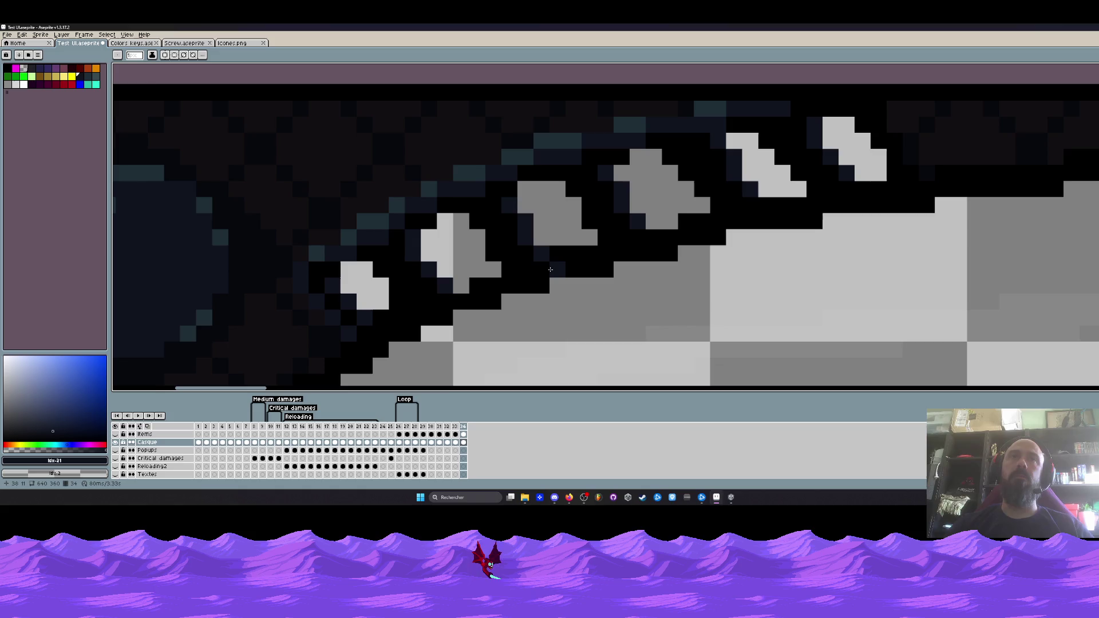
key("space")
left_click_drag(678, 215, 646, 228)
scroll(542, 236, "down", 3)
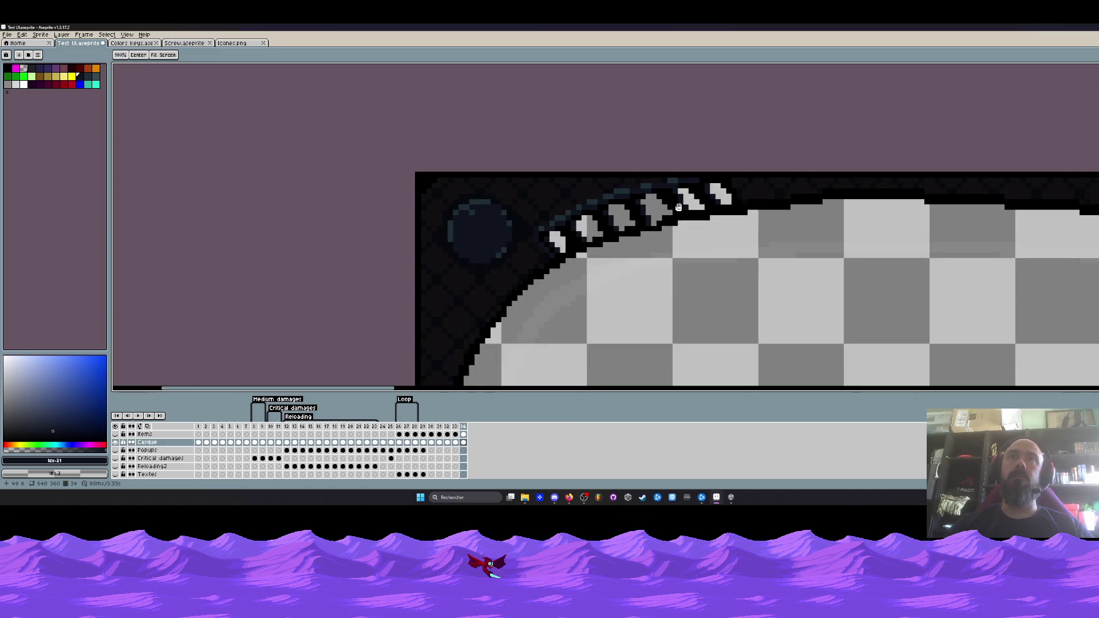
scroll(542, 236, "up", 3)
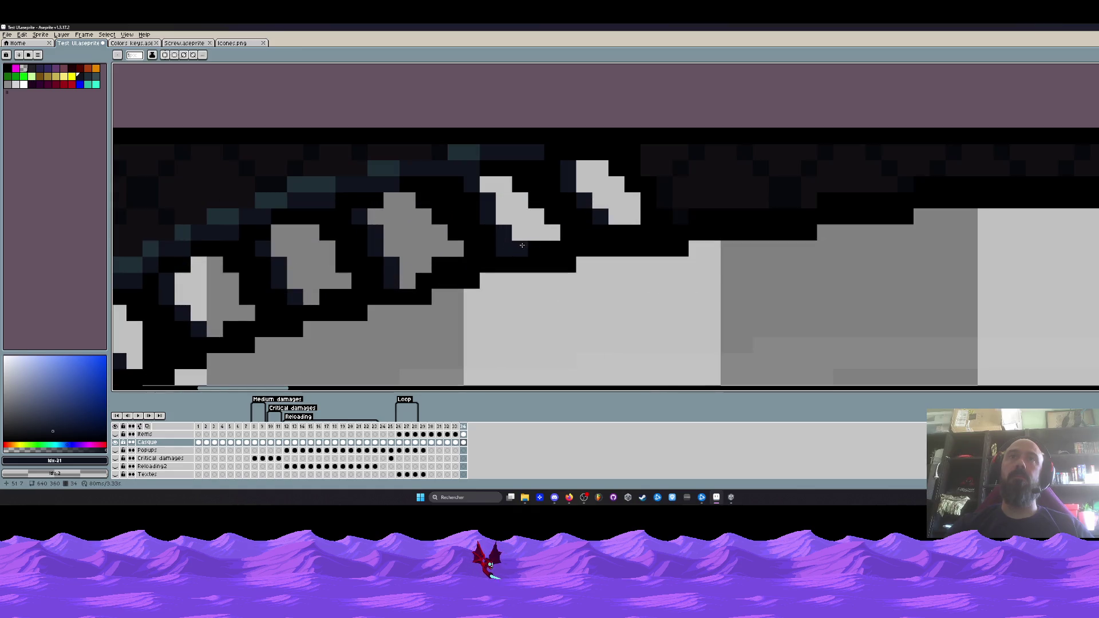
left_click(526, 245)
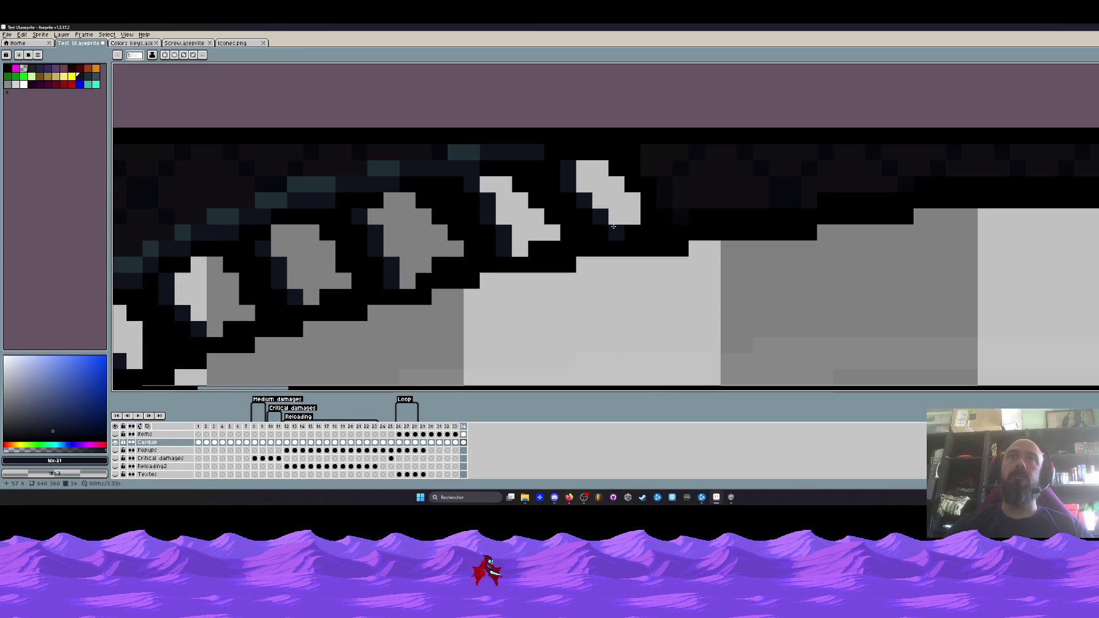
left_click_drag(607, 227, 648, 216)
scroll(649, 215, "down", 1)
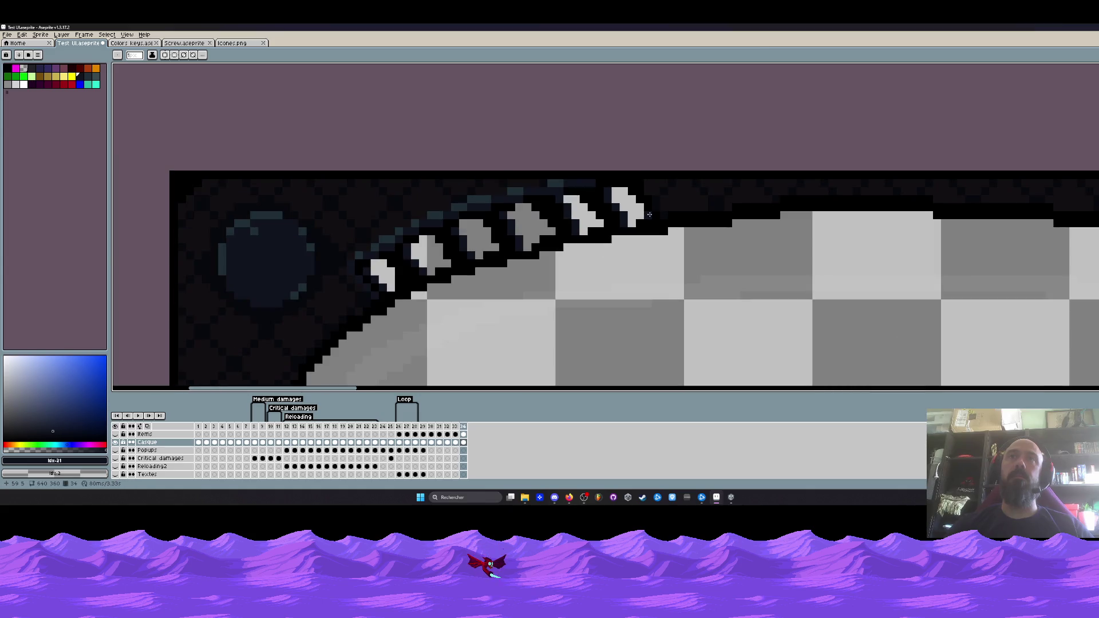
scroll(589, 217, "down", 2)
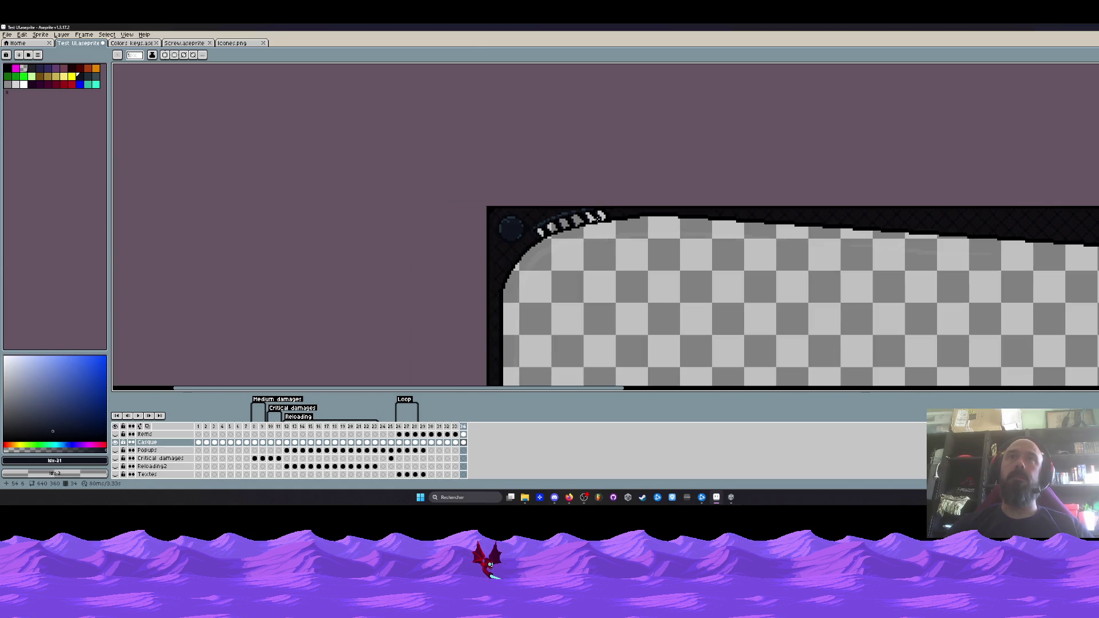
scroll(608, 228, "up", 2)
key("v")
key("ctrl+z")
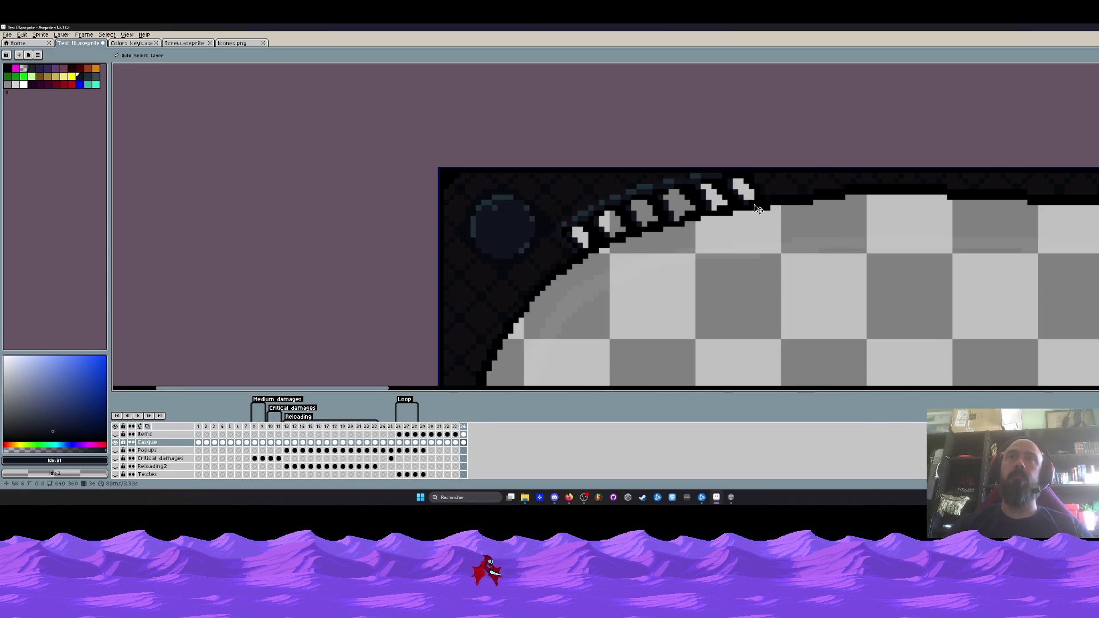
key("b")
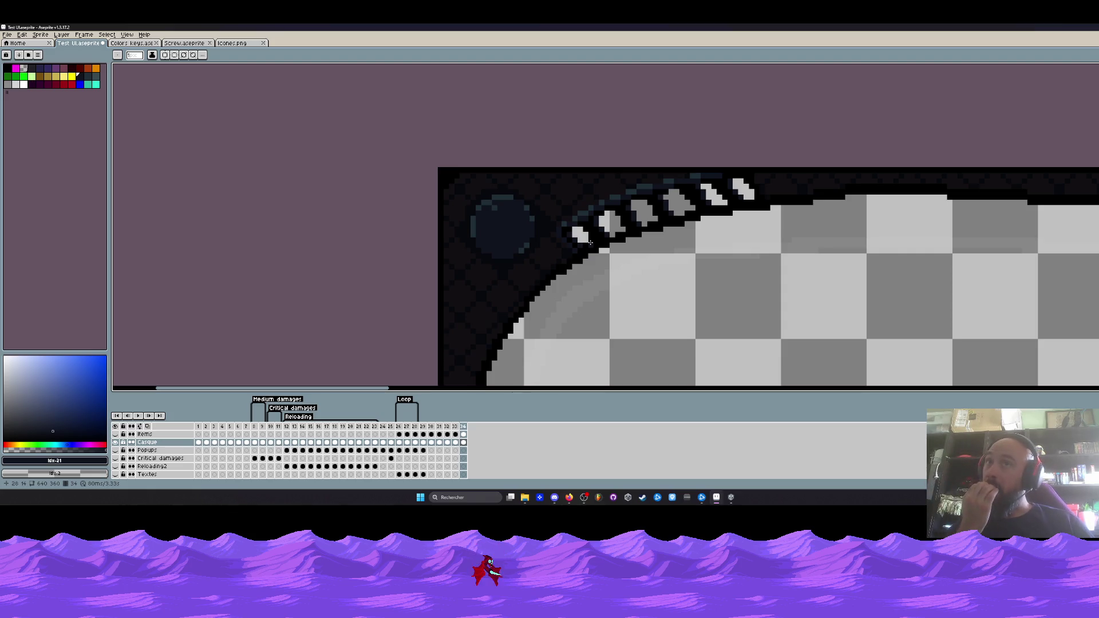
key("ctrl+z")
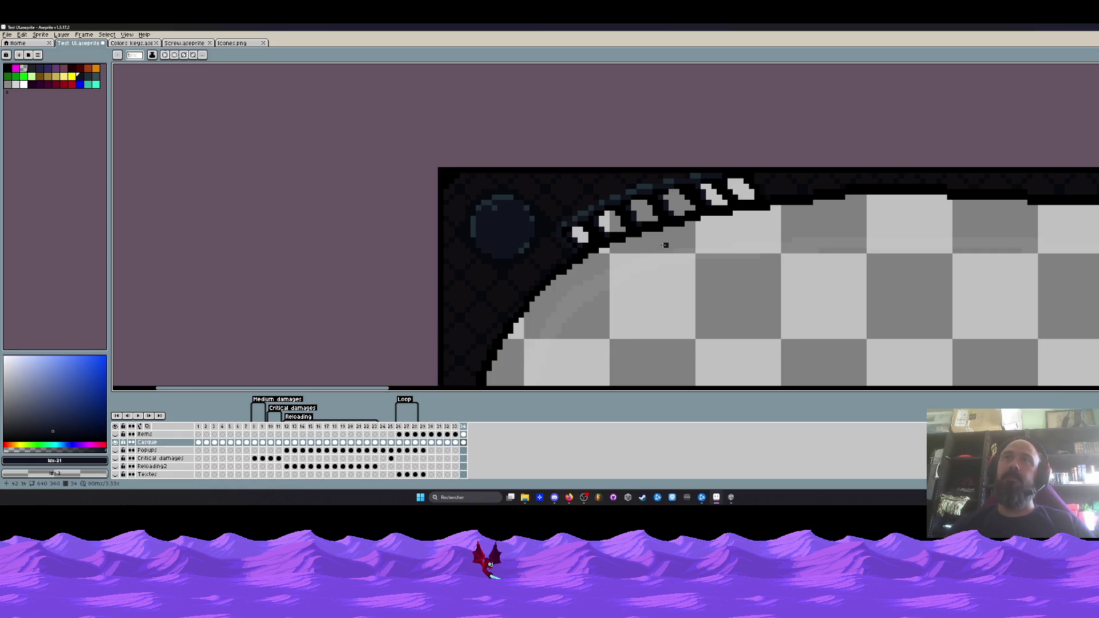
- Pan and zoom to bring the frame's top-left corner and the whole frame into view
scroll(667, 249, "up", 2)
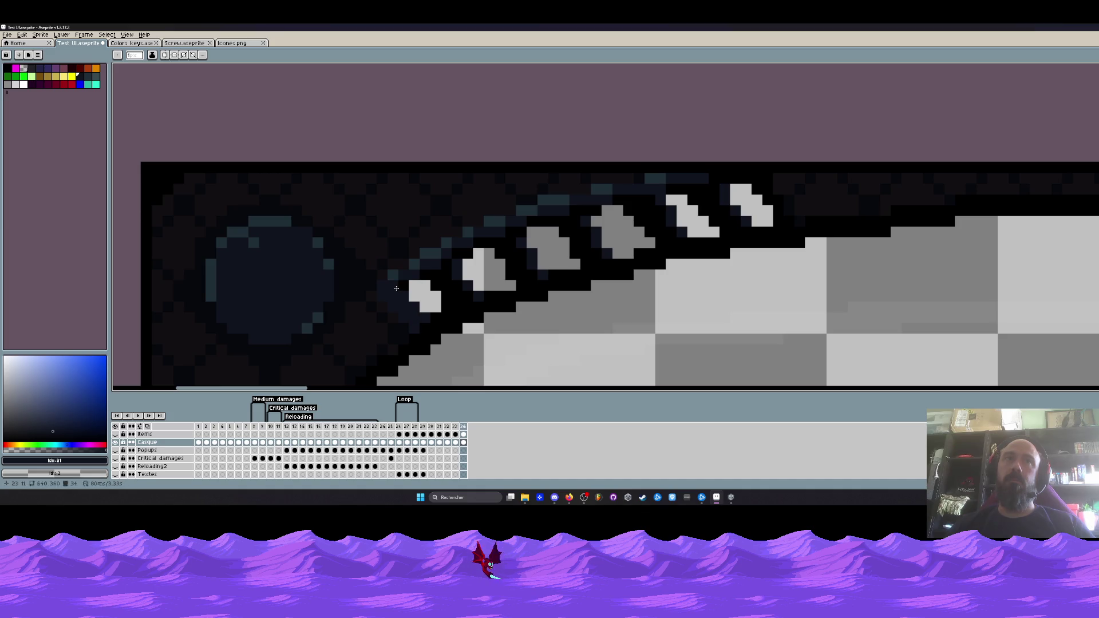
scroll(401, 288, "down", 3)
scroll(404, 283, "up", 3)
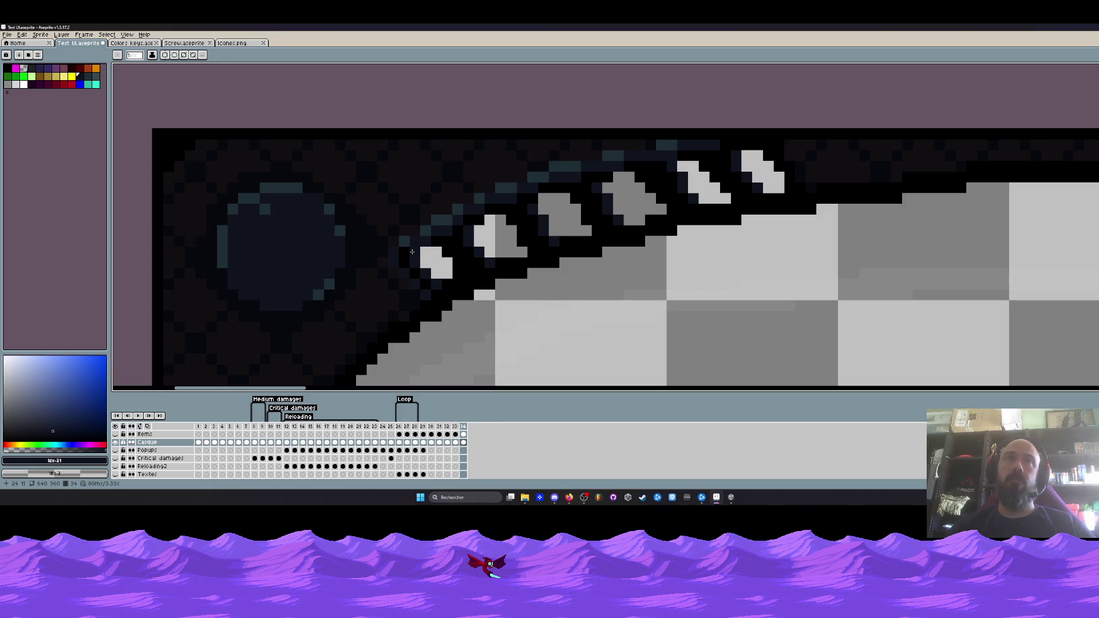
scroll(490, 283, "down", 2)
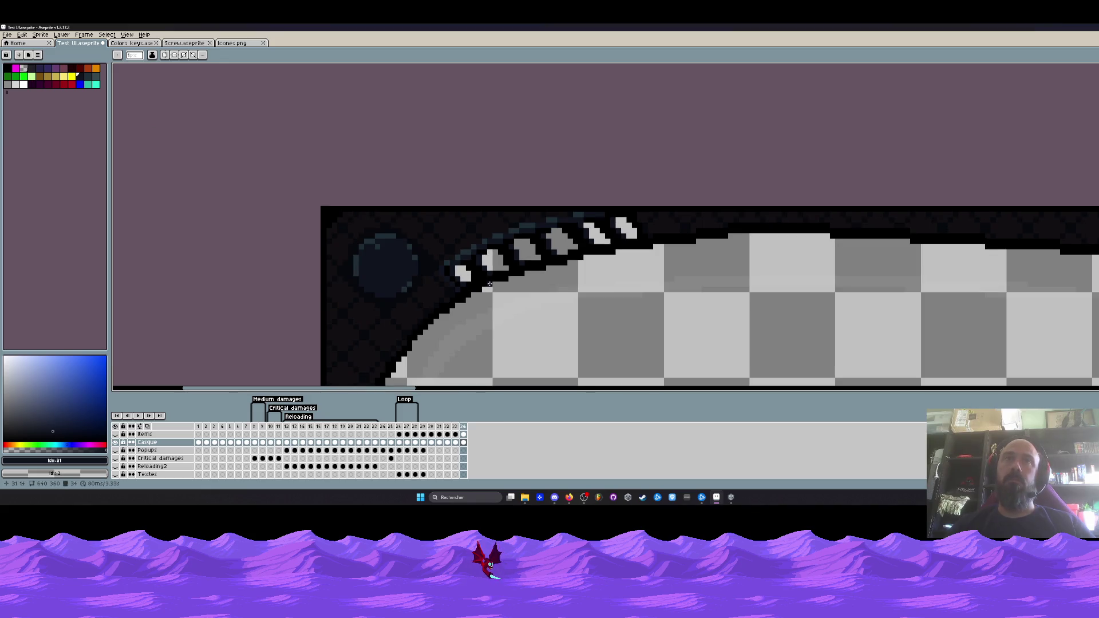
scroll(493, 280, "up", 2)
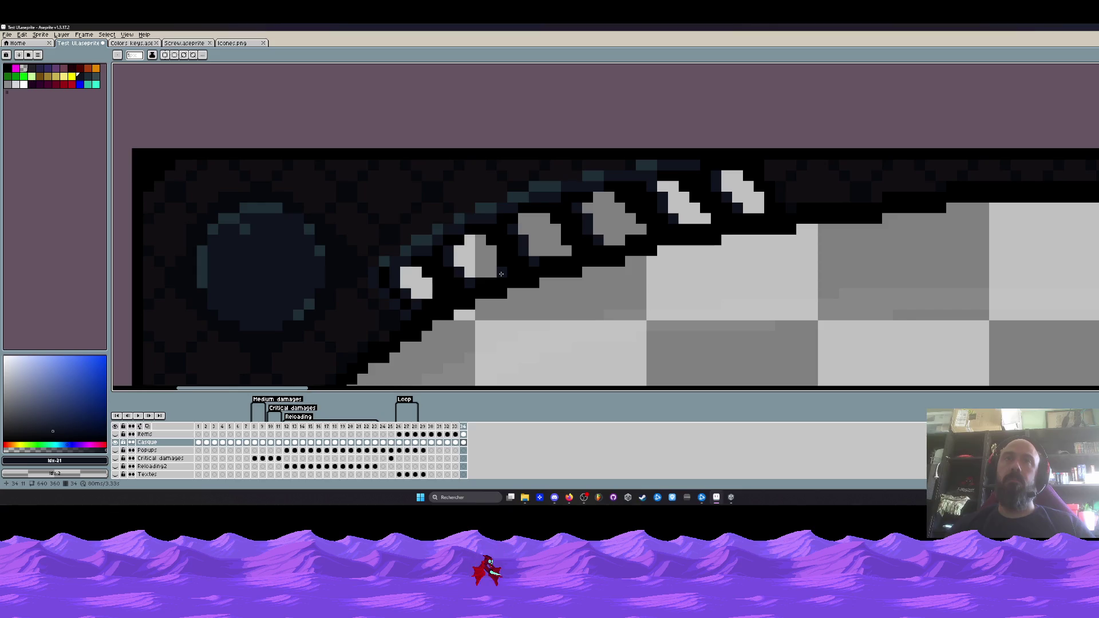
scroll(502, 274, "down", 3)
left_click_drag(608, 273, 444, 185)
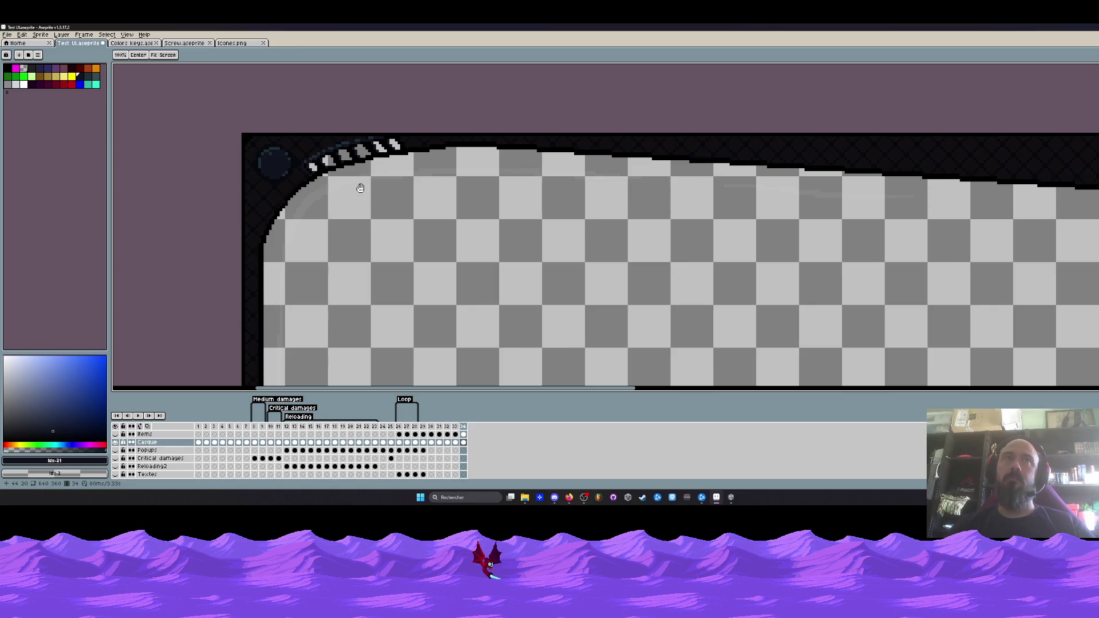
left_click_drag(360, 188, 368, 206)
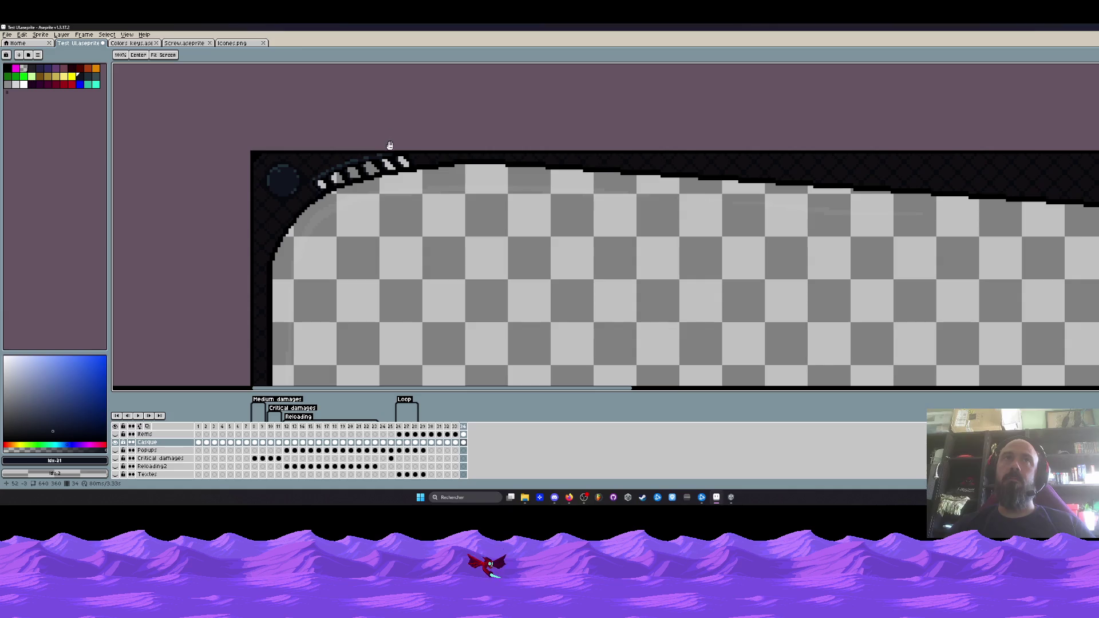
scroll(390, 144, "up", 3)
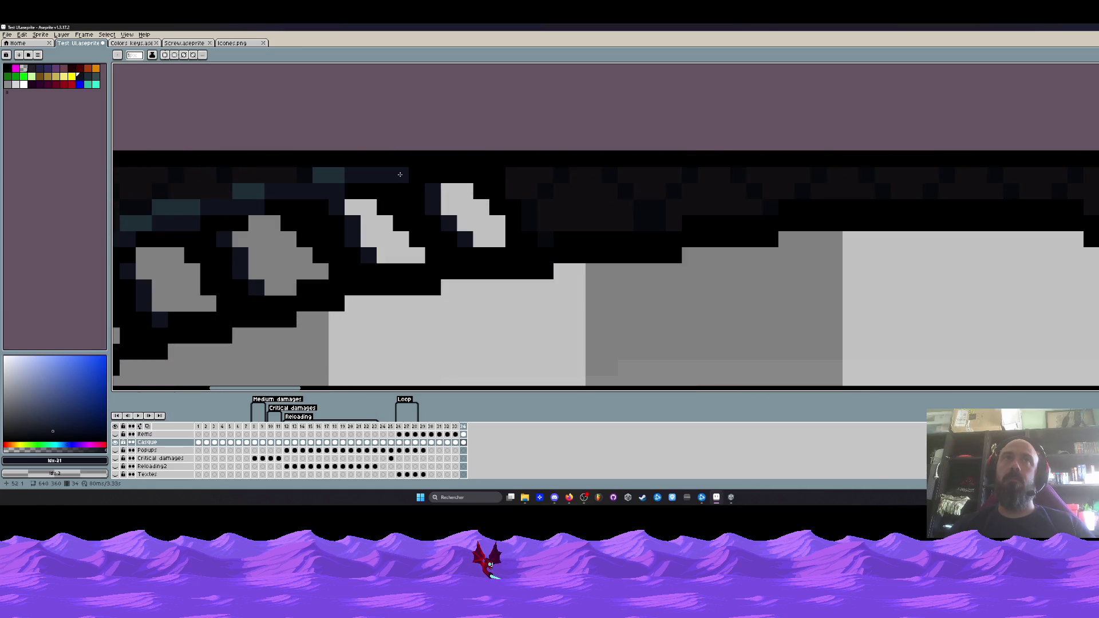
scroll(400, 174, "down", 2)
scroll(400, 174, "down", 3)
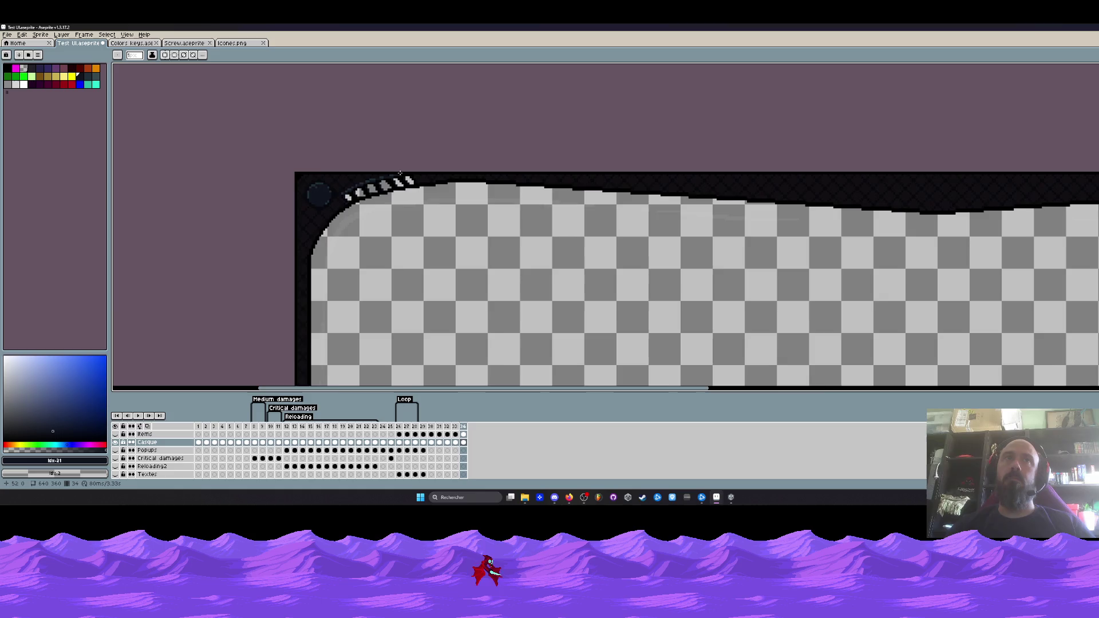
left_click_drag(423, 181, 381, 120)
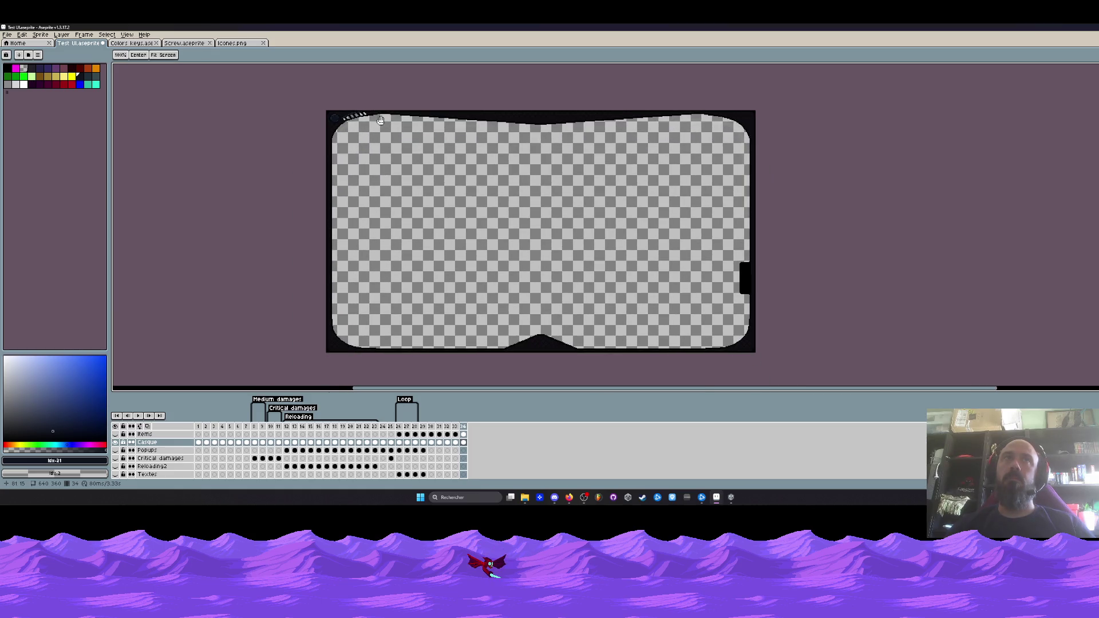
scroll(535, 148, "up", 4)
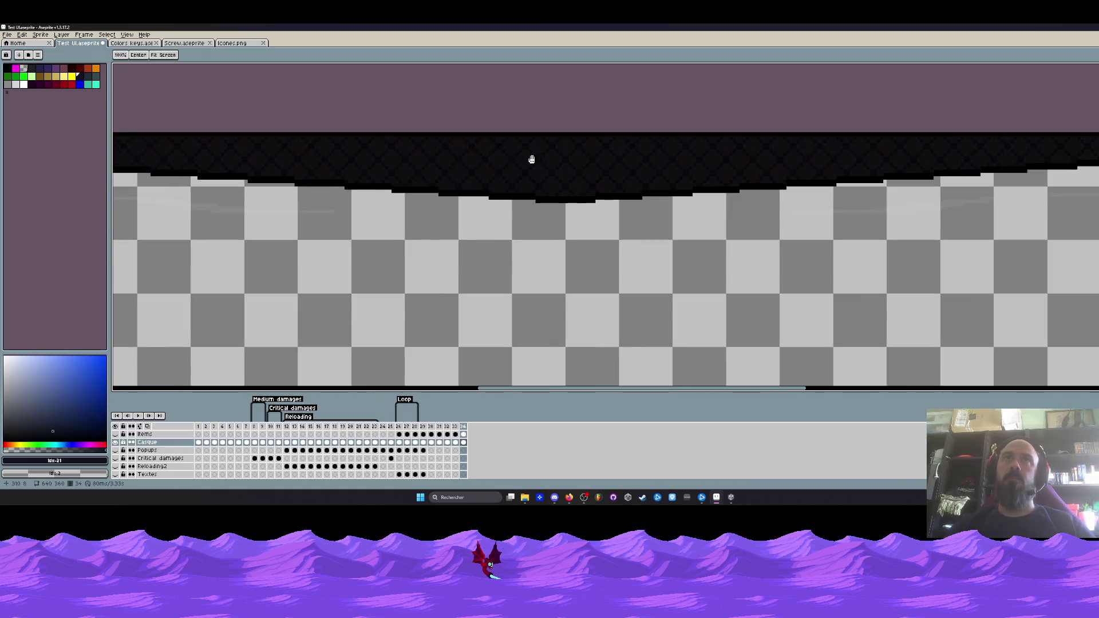
scroll(502, 173, "up", 1)
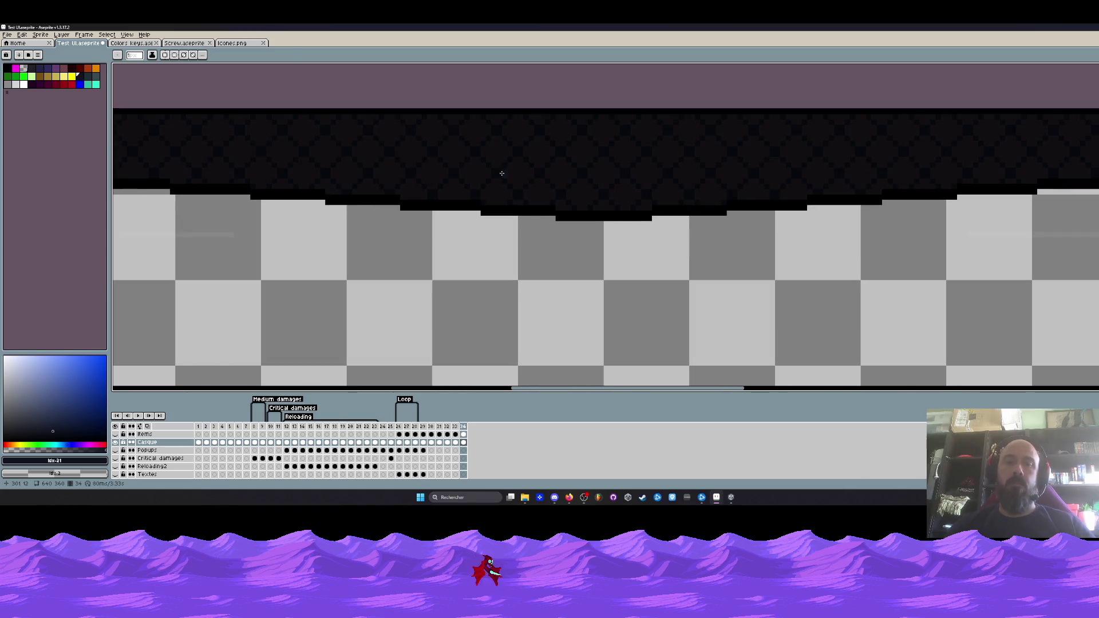
- Sample black from the border and draw a filled black bar across the top border, extended left
key("i")
left_click(275, 190)
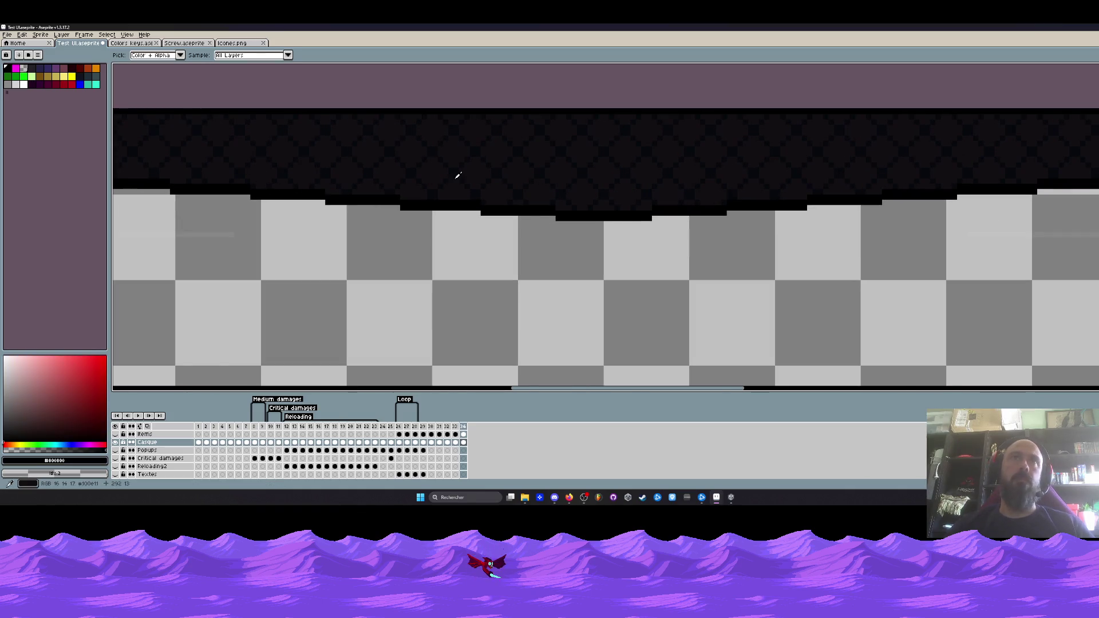
key("shift+u")
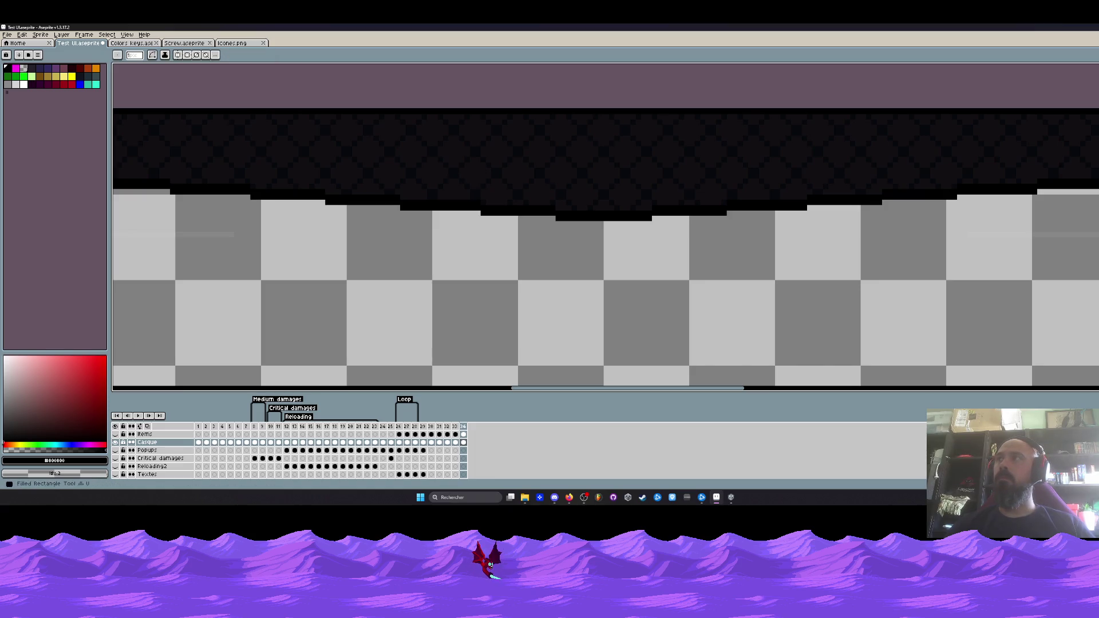
mouse_move(381, 124)
left_mouse_down()
mouse_move(682, 153)
mouse_move(783, 188)
mouse_move(779, 201)
left_mouse_up()
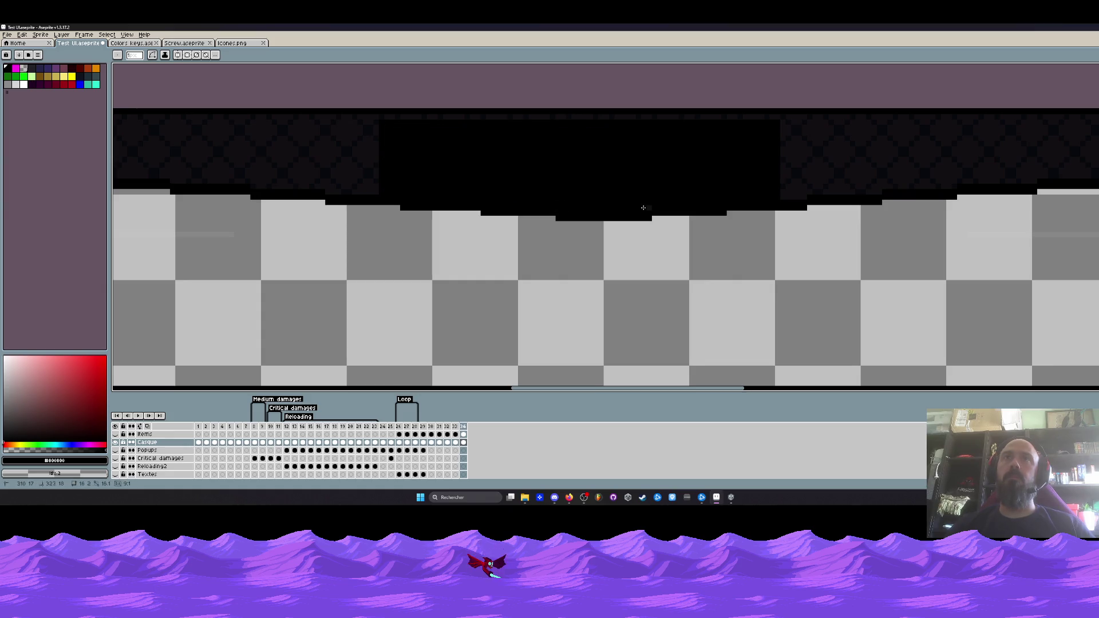
scroll(648, 209, "down", 3)
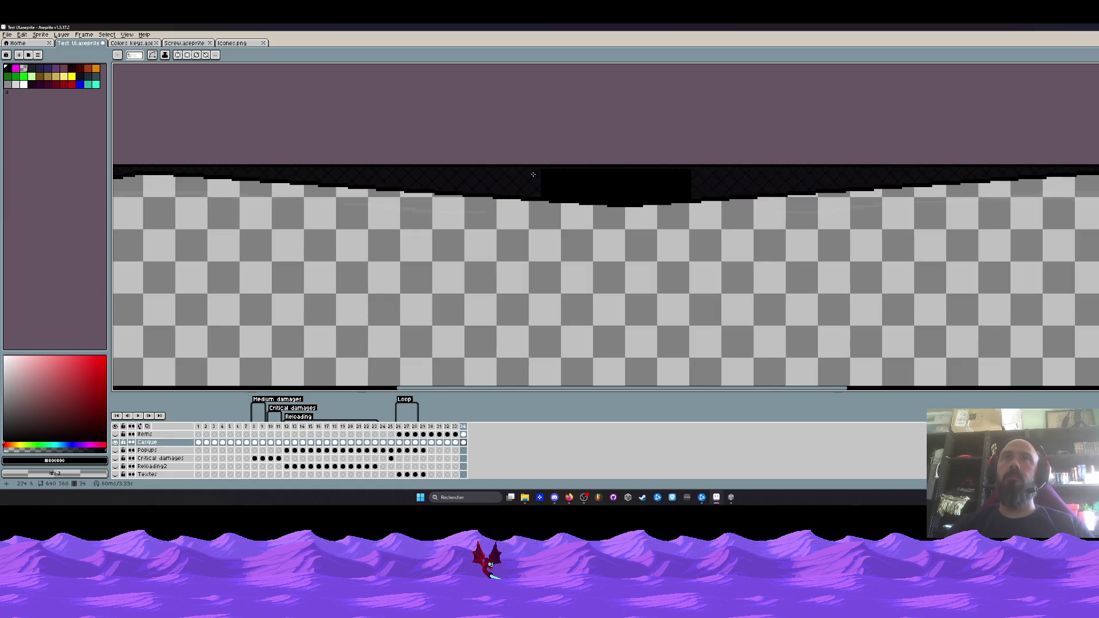
scroll(533, 174, "up", 1)
scroll(532, 166, "up", 2)
mouse_move(404, 154)
left_mouse_down()
mouse_move(411, 172)
mouse_move(492, 220)
mouse_move(525, 219)
mouse_move(344, 198)
left_mouse_up()
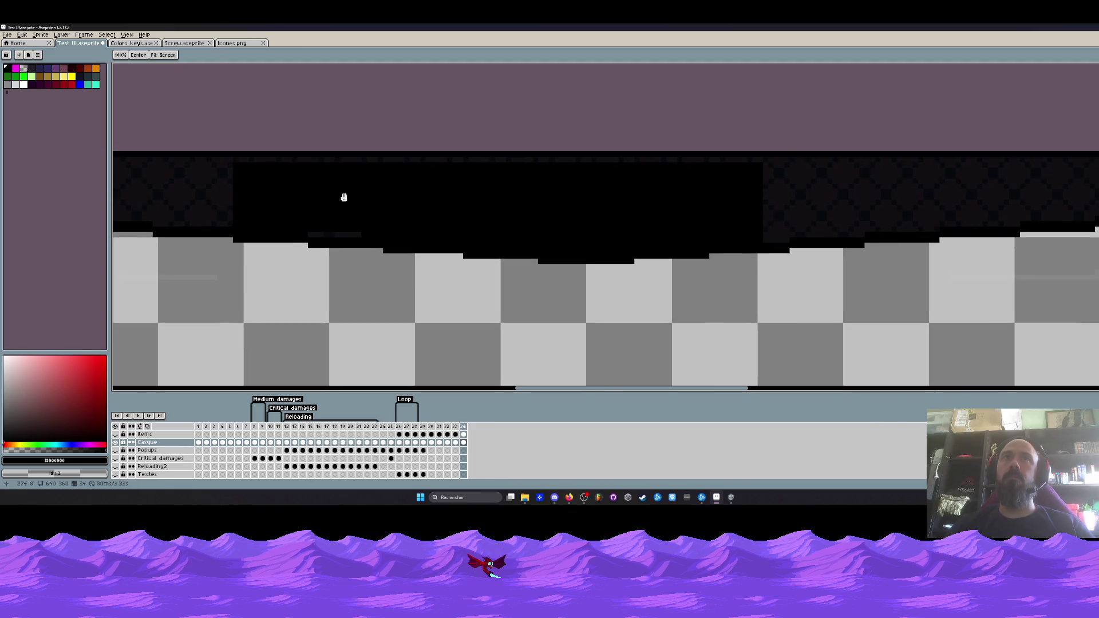
scroll(541, 192, "down", 4)
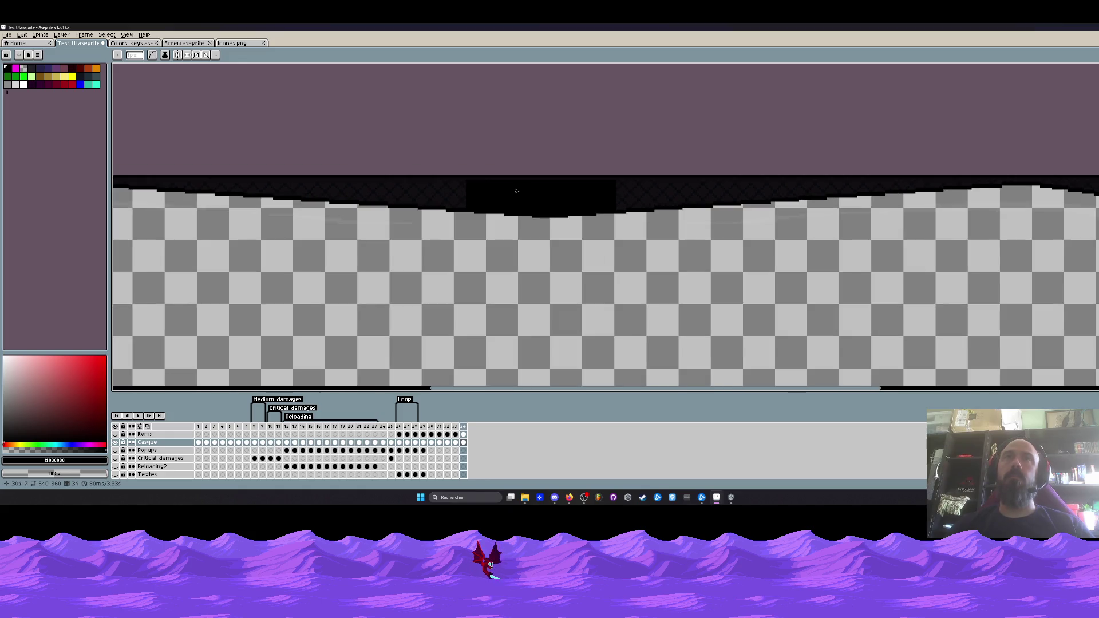
scroll(512, 190, "up", 2)
- Add blue VOID text inside the black panel on the top border
key("t")
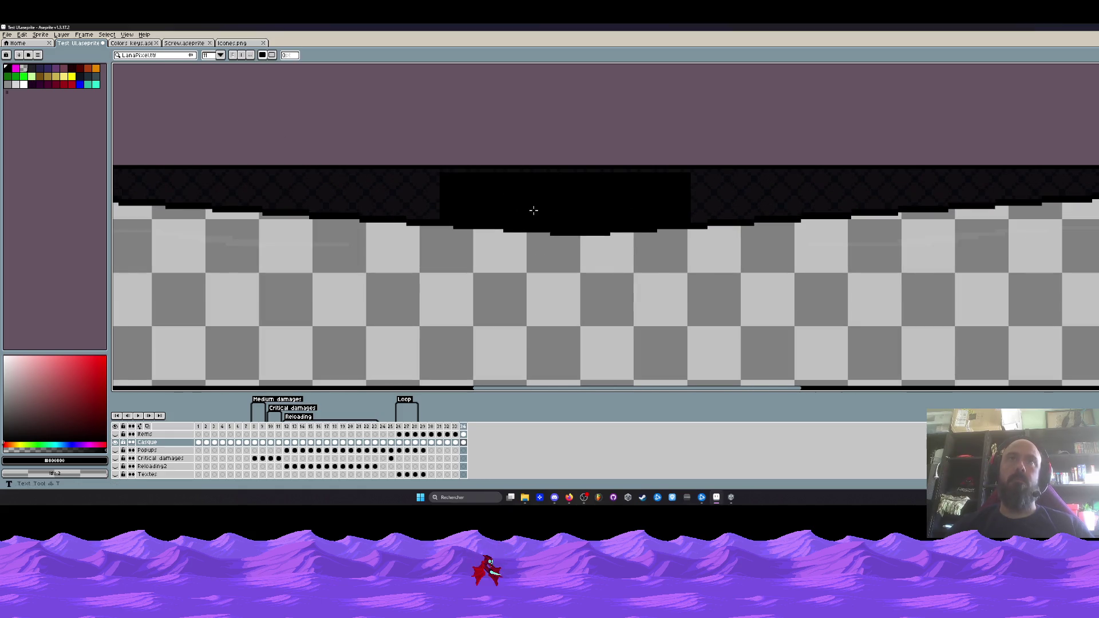
left_click_drag(447, 176, 667, 220)
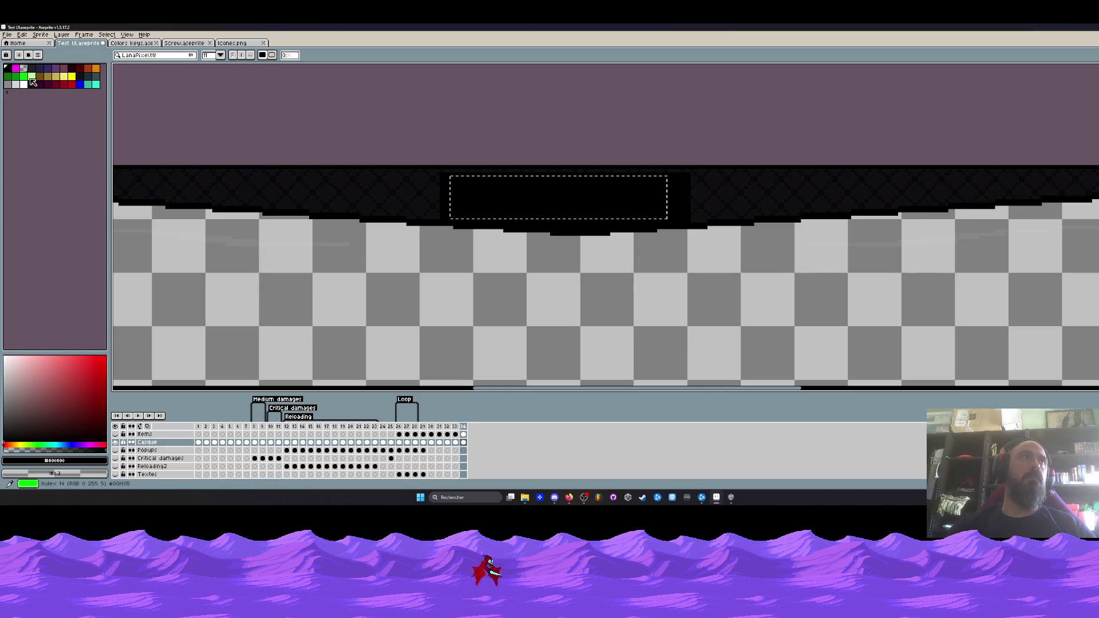
left_click(79, 76)
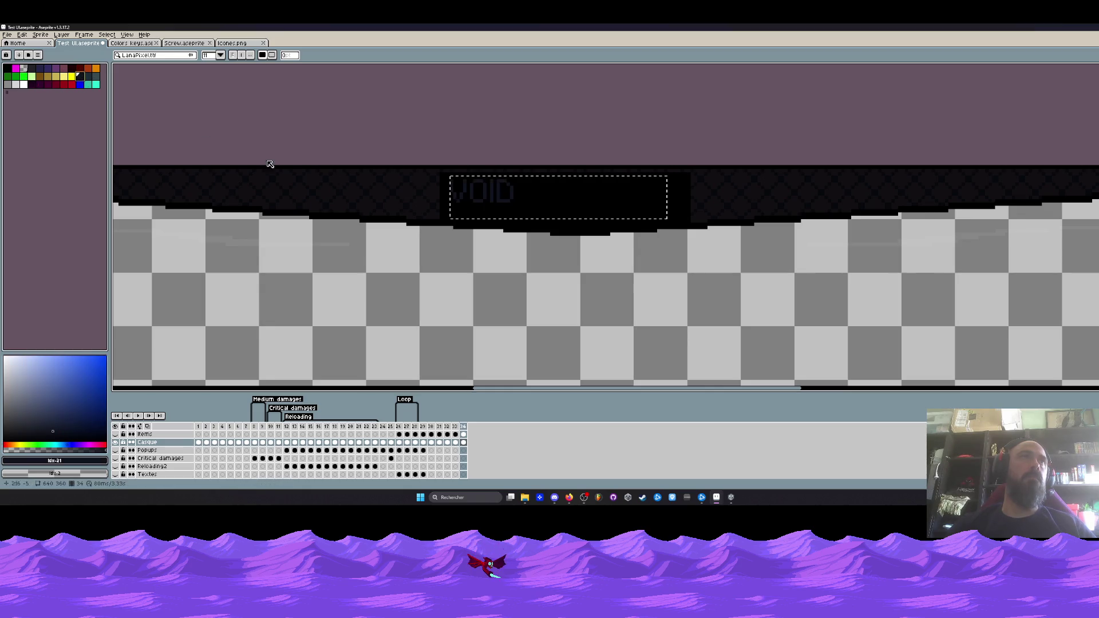
key("shift+c")
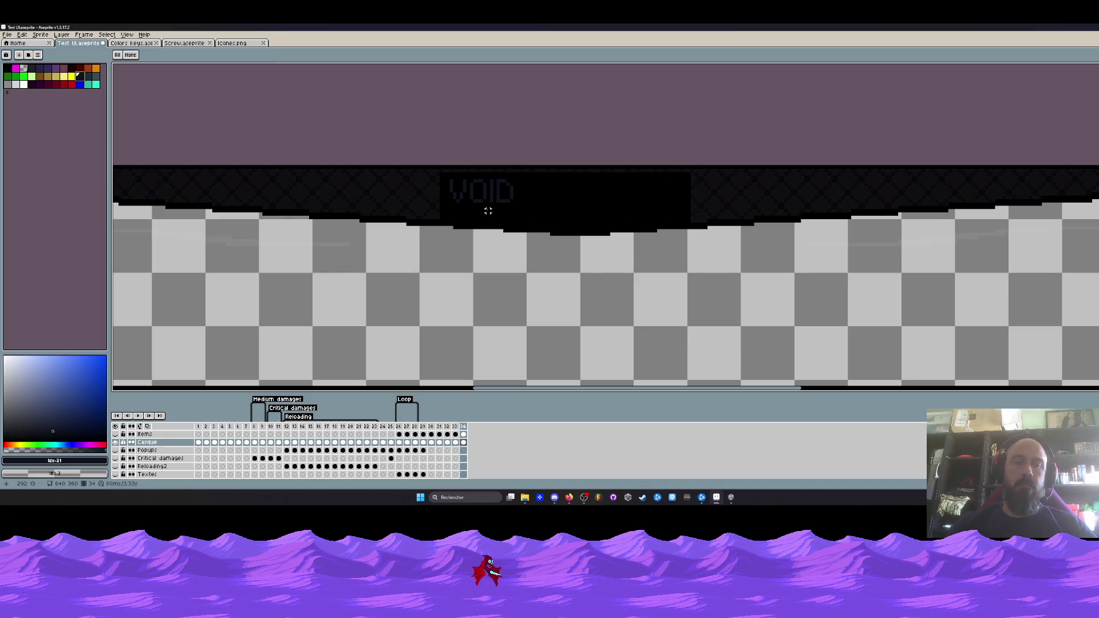
- Mark a trial slice right of VOID, mirror and undo it, then remove the slice
scroll(528, 194, "up", 1)
left_click_drag(522, 176, 652, 214)
key("shift+h")
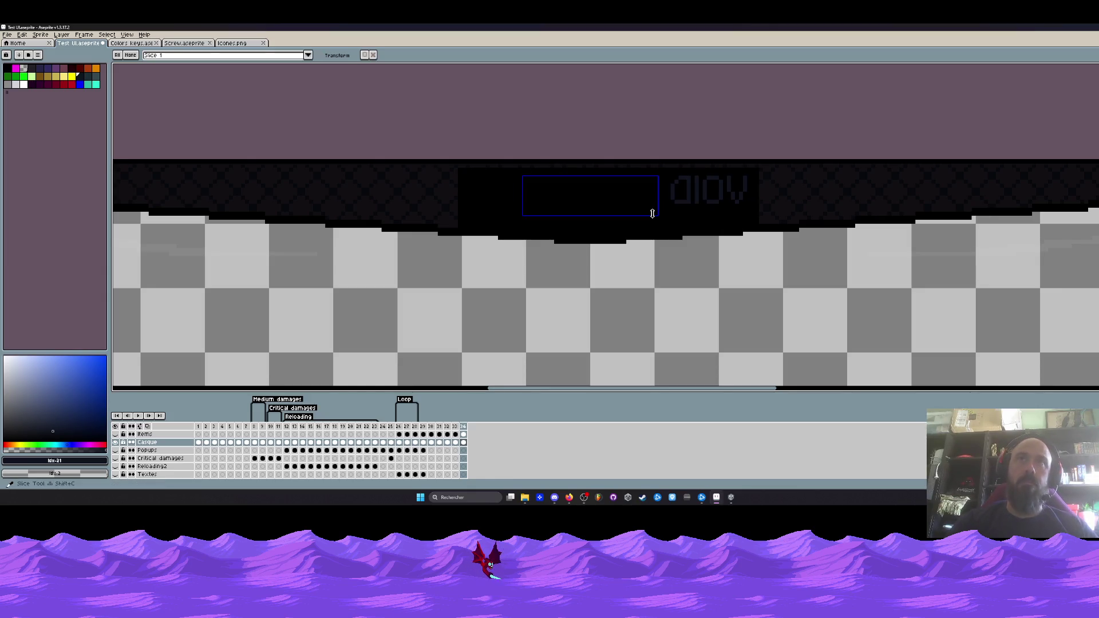
key("ctrl+z")
scroll(653, 214, "down", 5)
scroll(650, 214, "up", 4)
key("Escape")
scroll(561, 201, "up", 2)
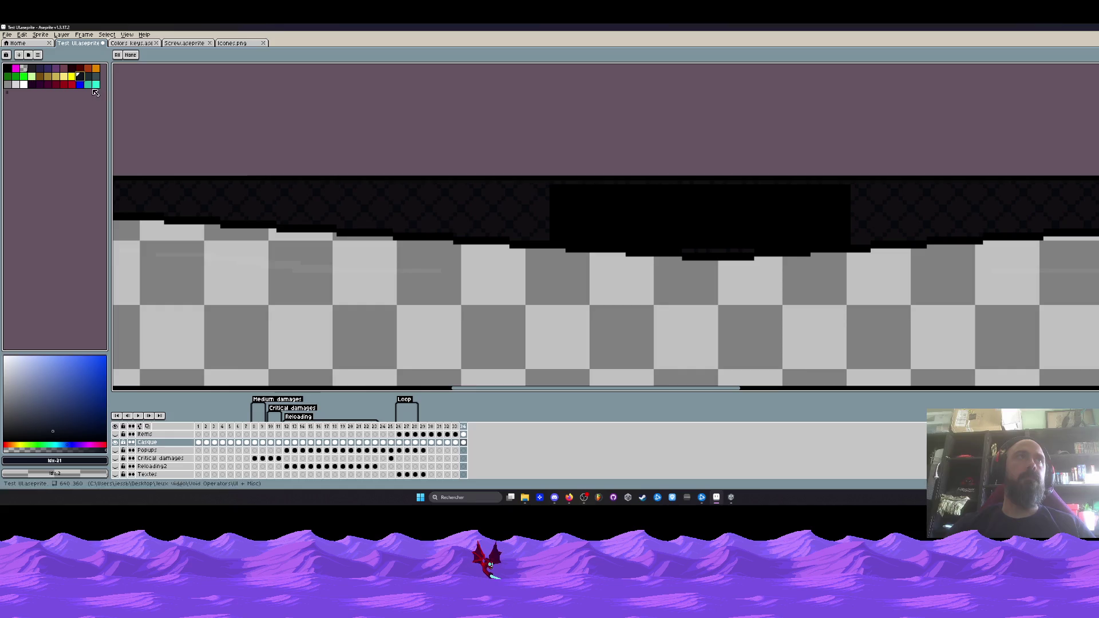
- Make the dark swatch the background colour and define a slice over the black label plate
right_click(82, 75)
left_click_drag(563, 190, 847, 240)
key("shift+o")
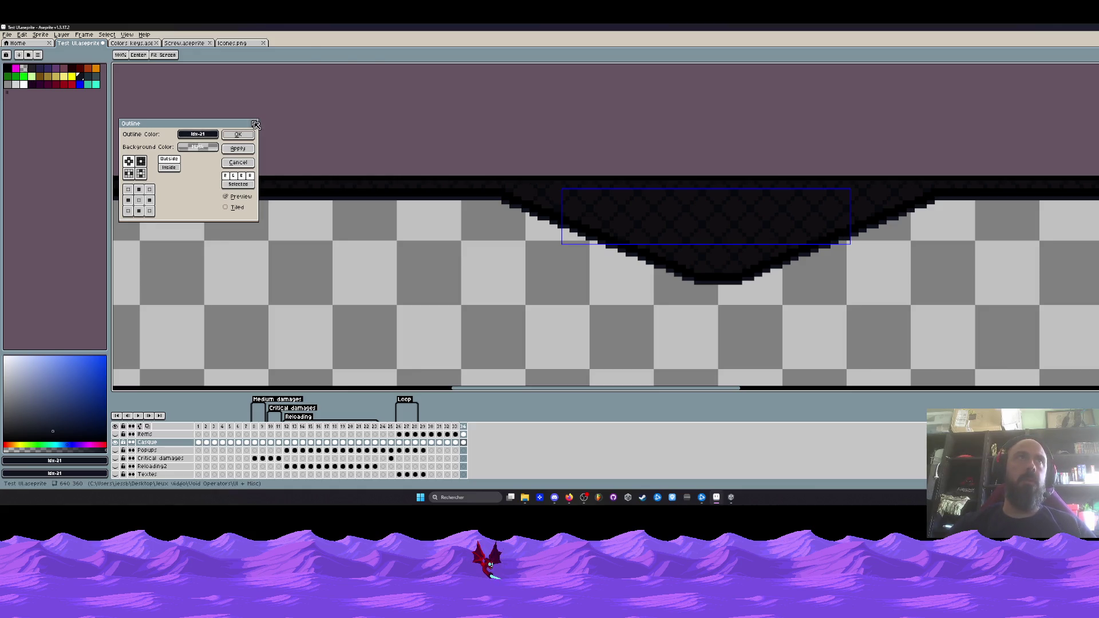
key("Return")
scroll(482, 180, "down", 4)
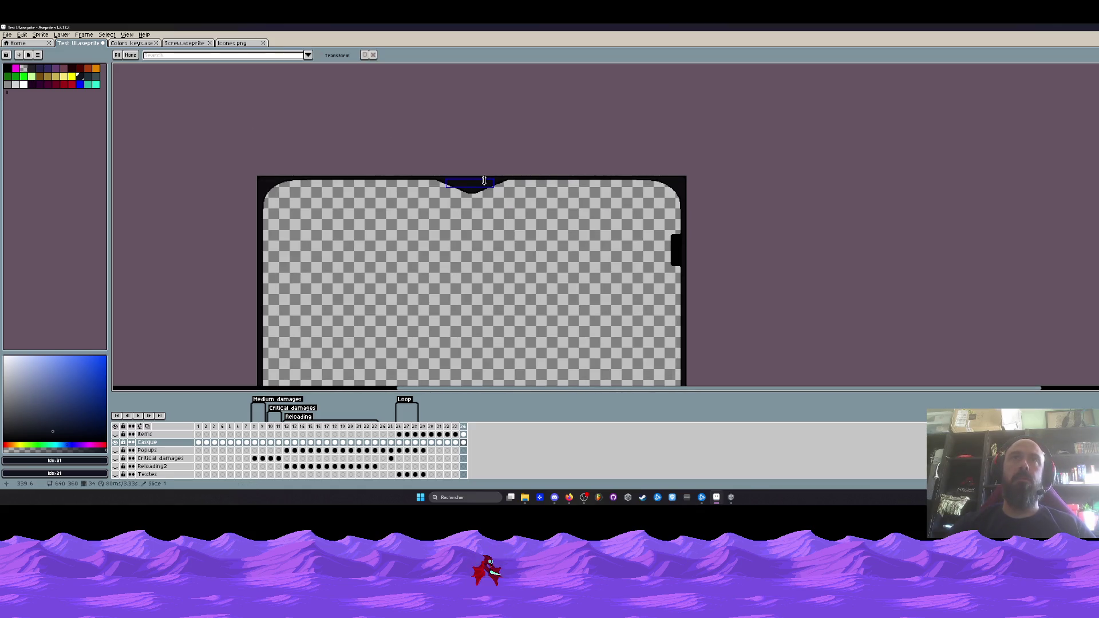
scroll(259, 205, "up", 2)
scroll(372, 205, "down", 2)
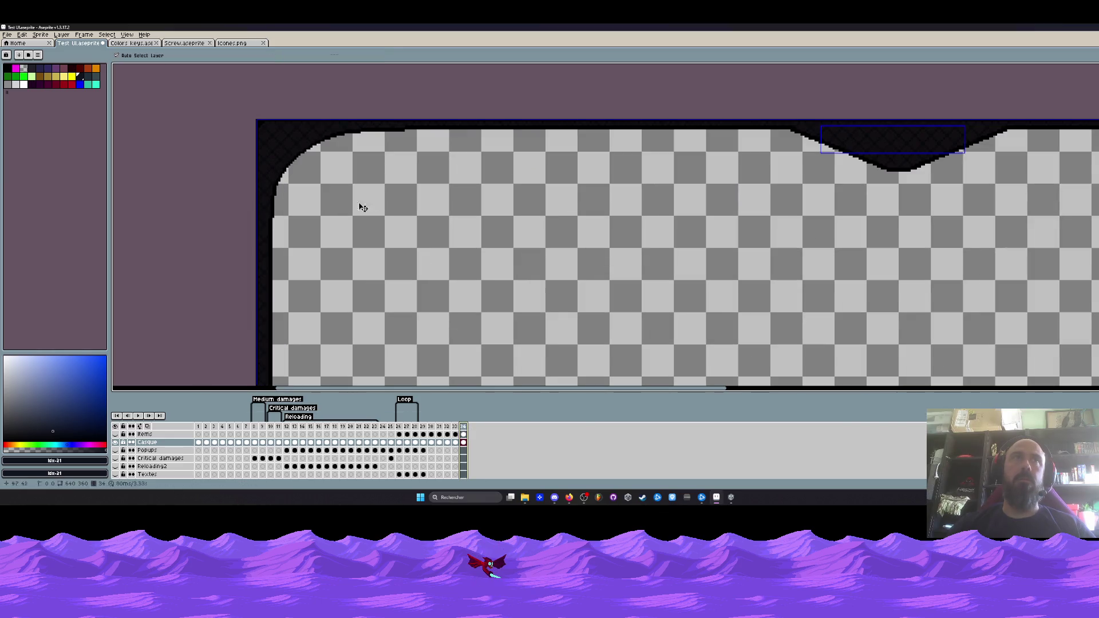
scroll(647, 177, "up", 3)
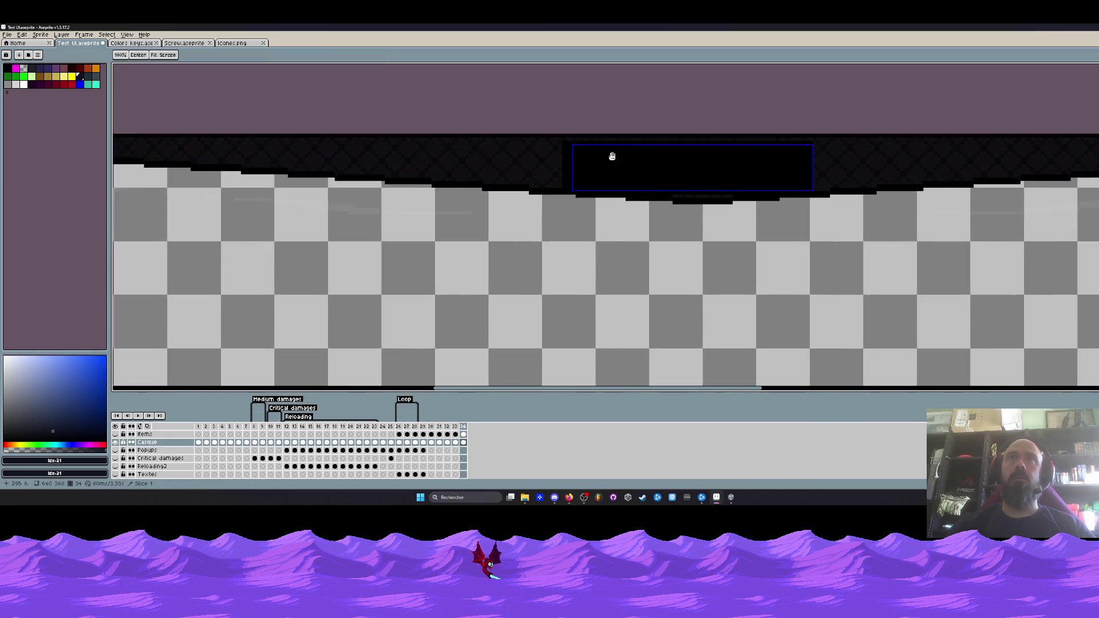
left_click_drag(629, 153, 539, 169)
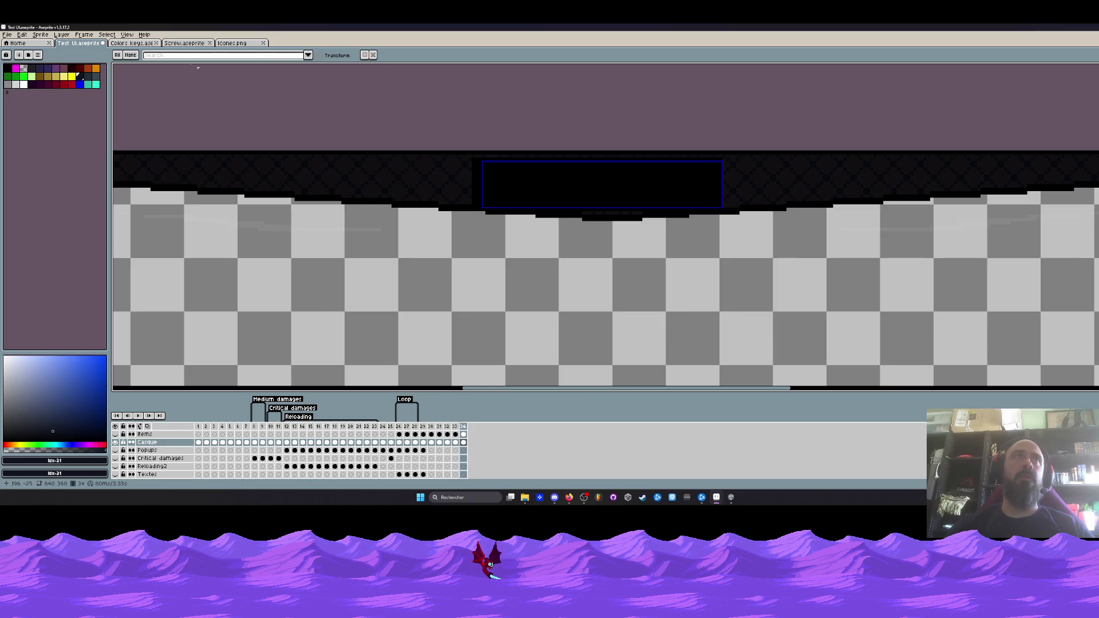
scroll(407, 180, "down", 2)
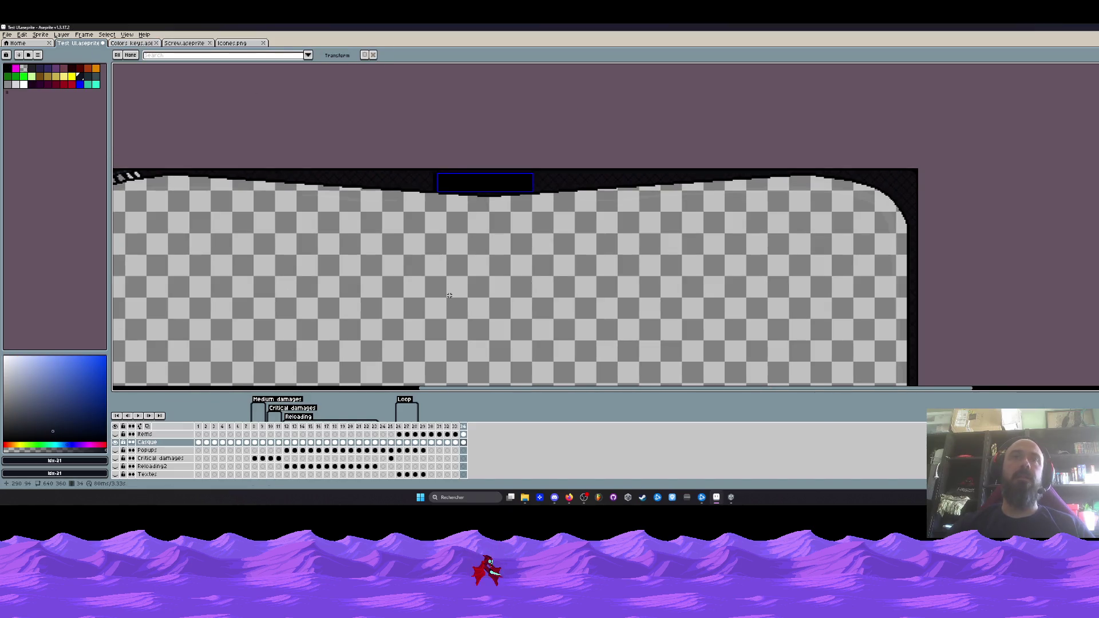
- Undo the last step, then select an area inside the label slice and clear the selection
key("m")
key("ctrl+z")
left_click_drag(451, 298, 525, 295)
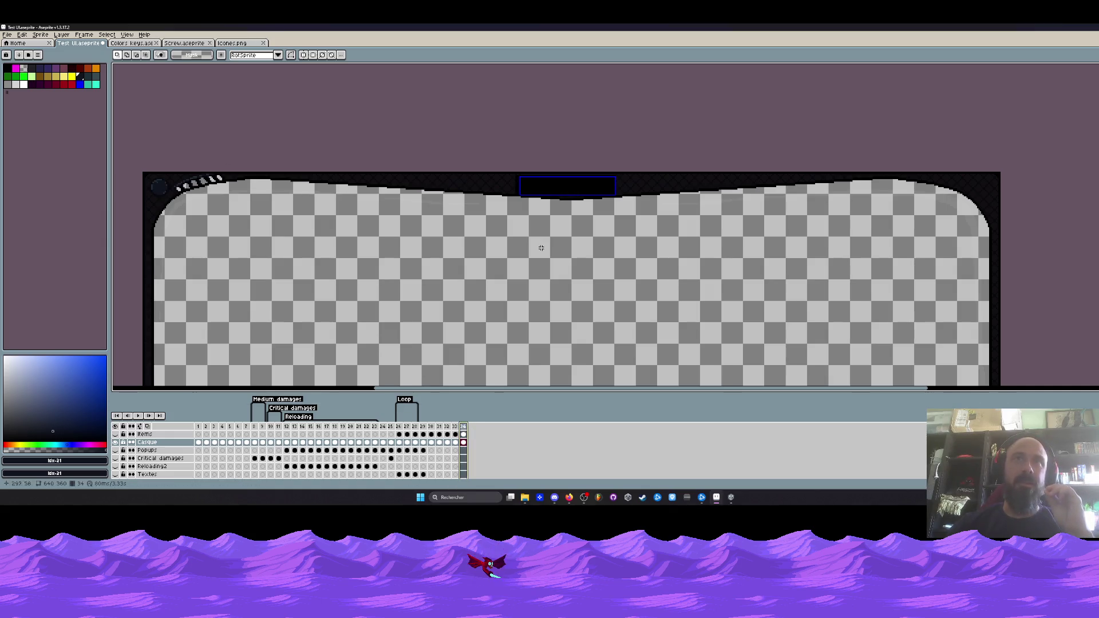
scroll(538, 172, "up", 2)
left_click_drag(501, 185, 728, 236)
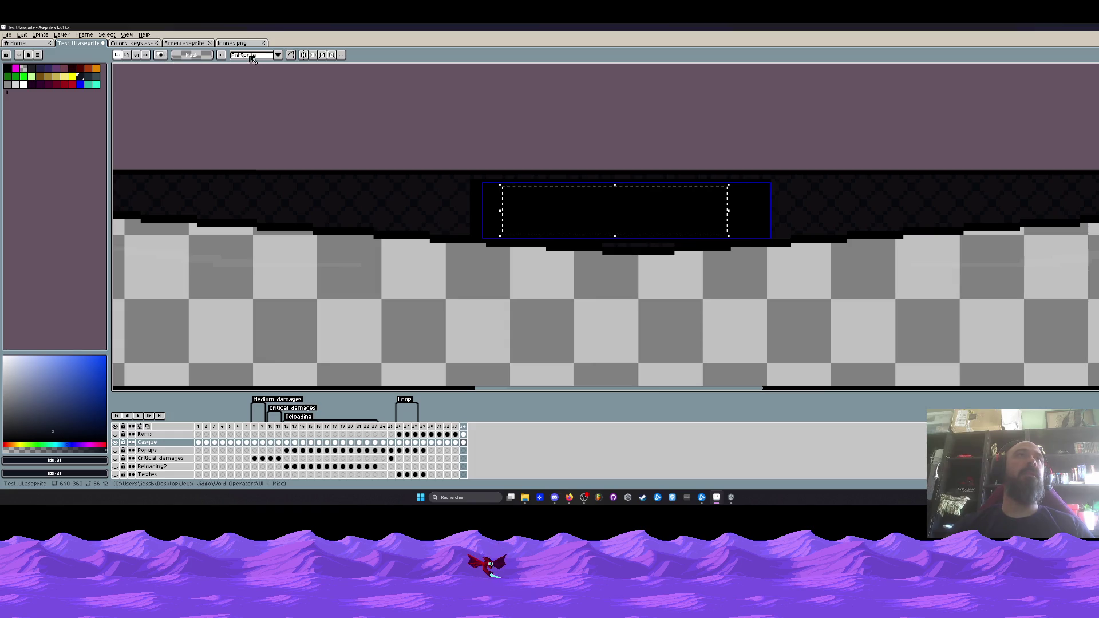
left_click(211, 96)
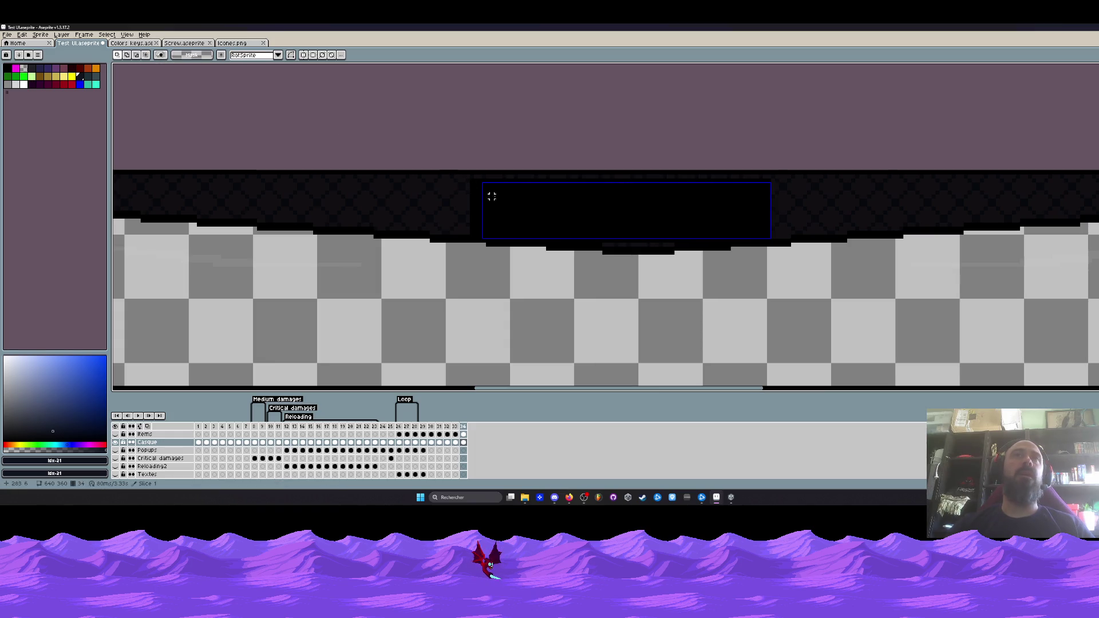
- Close the Test UI document, bringing up the save prompt
scroll(487, 195, "up", 2)
scroll(418, 149, "down", 2)
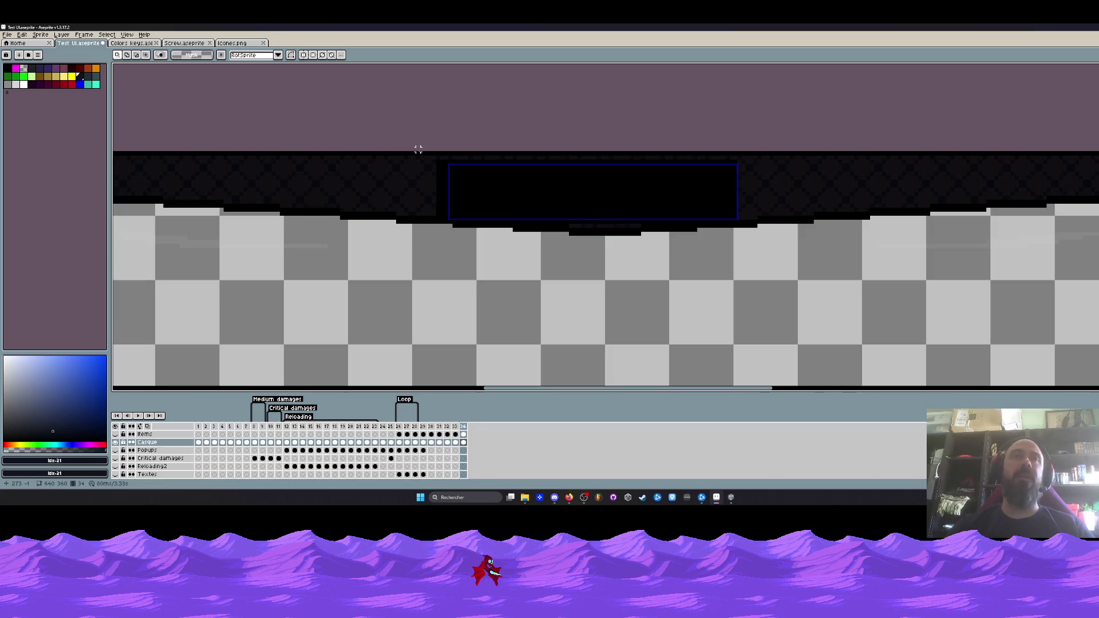
left_click(102, 43)
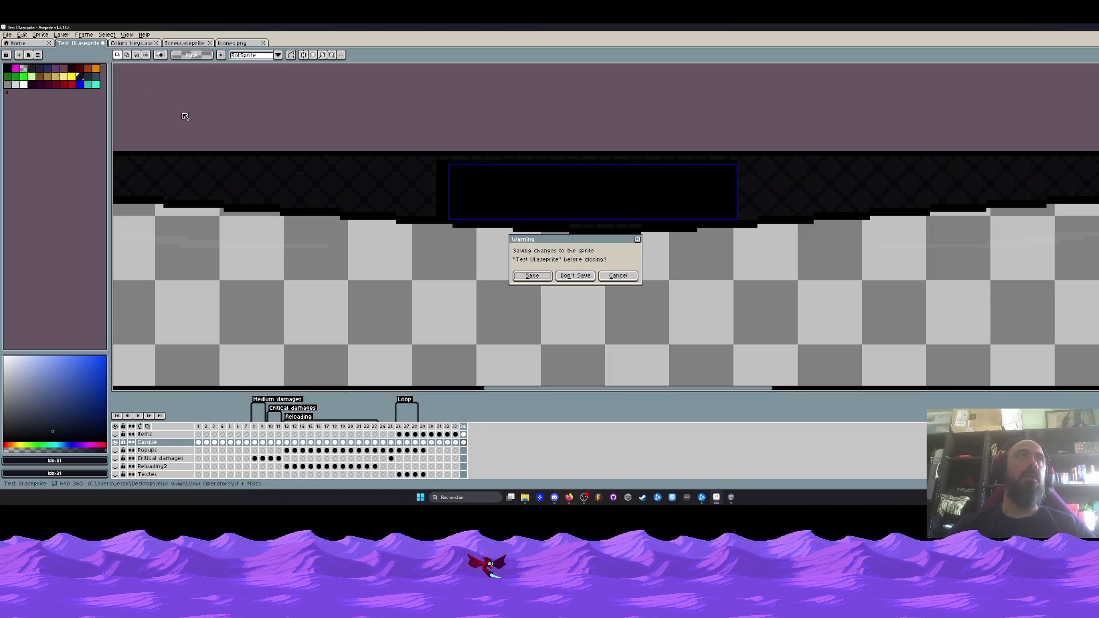
- Save Test UI.aseprite, then close the other tabs including Icones.png and Screw.aseprite
left_click(543, 277)
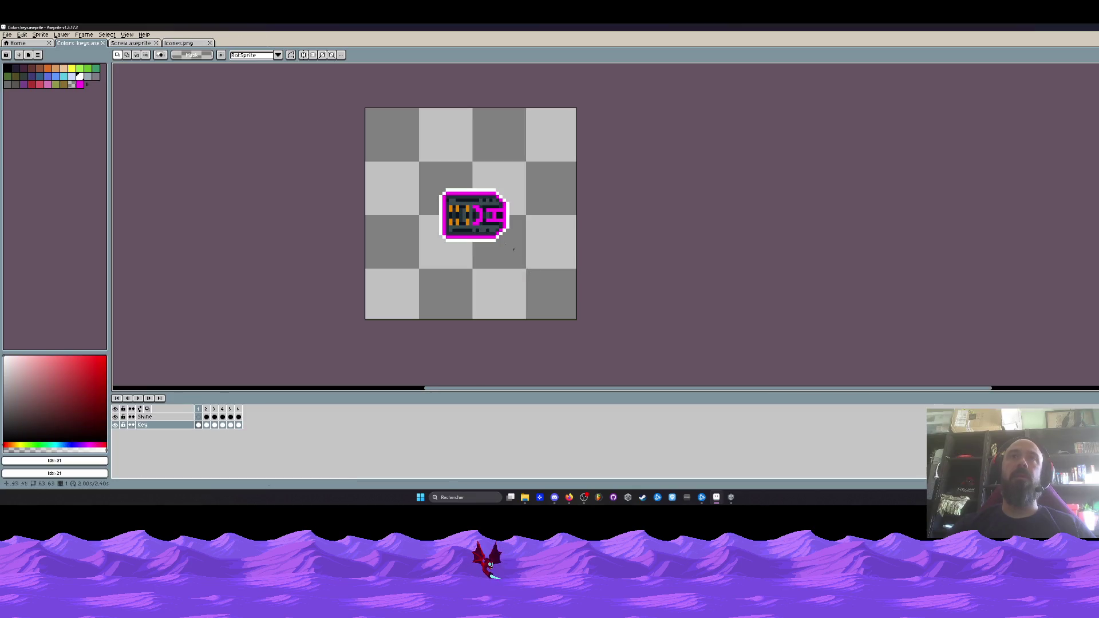
left_click(189, 43)
left_click(209, 43)
left_click(156, 43)
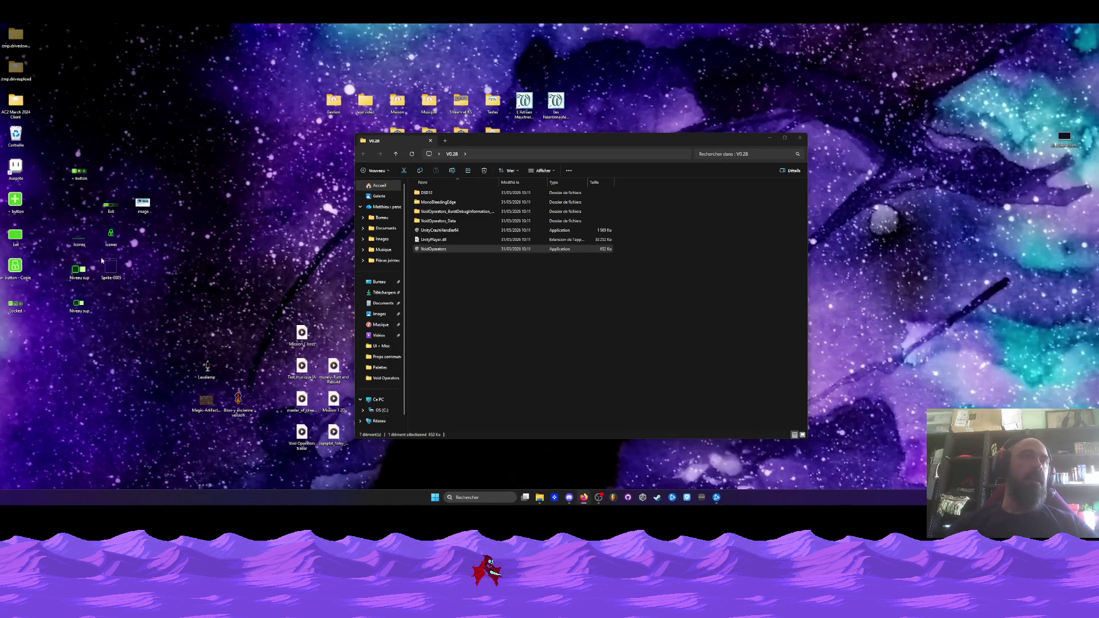
- Close the V0.28 window and open Test UI from Jeux vidéo > Void Operators > UI + Misc
left_click(495, 146)
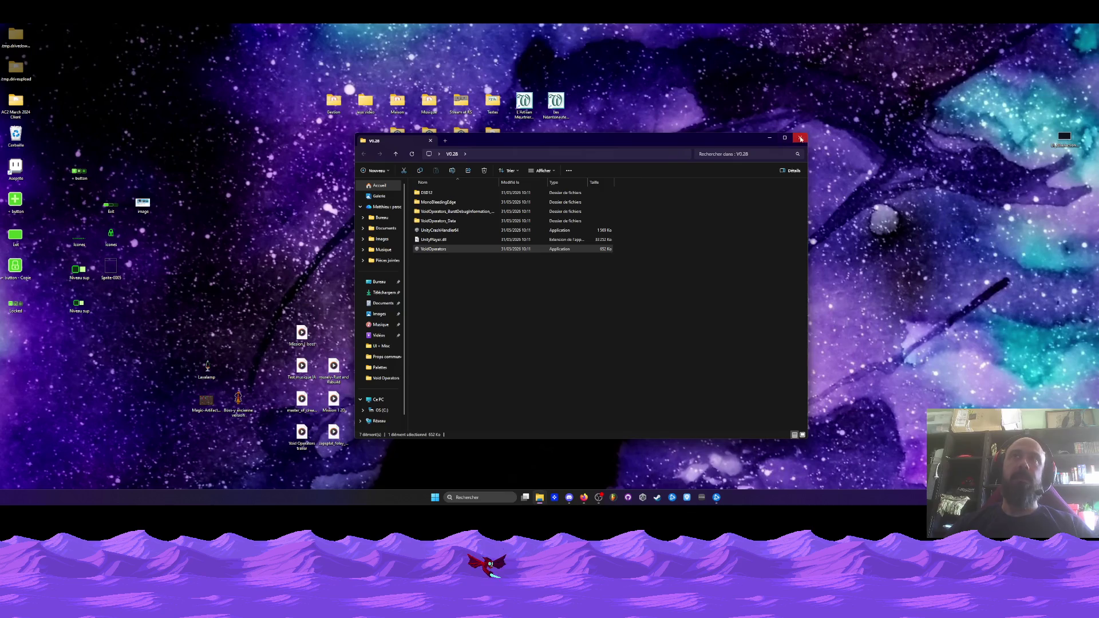
left_click(800, 139)
double_click(365, 102)
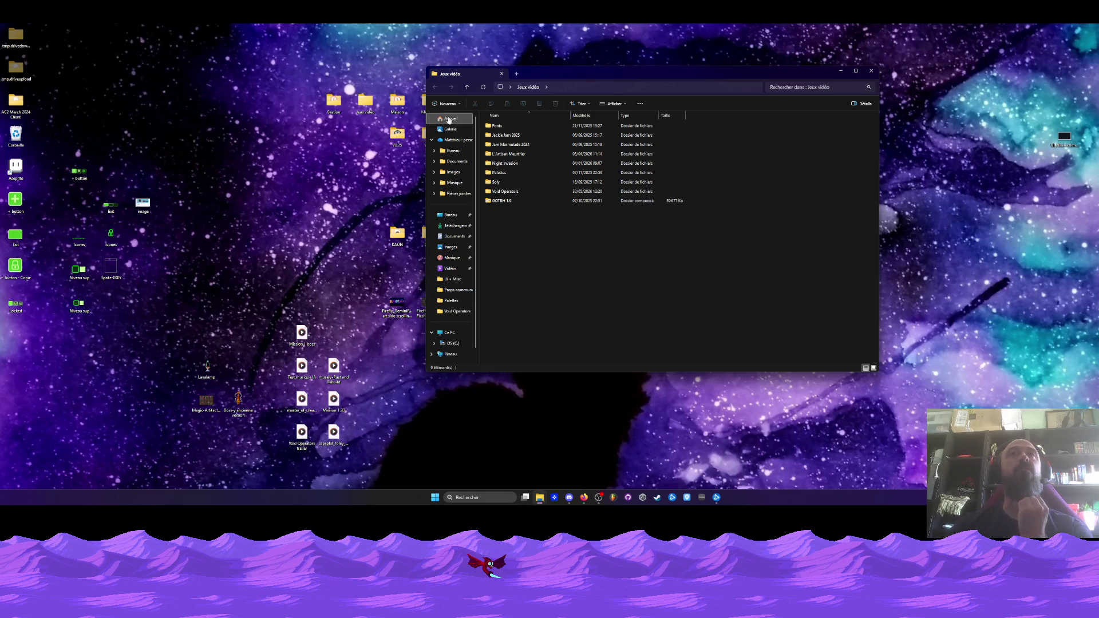
double_click(502, 191)
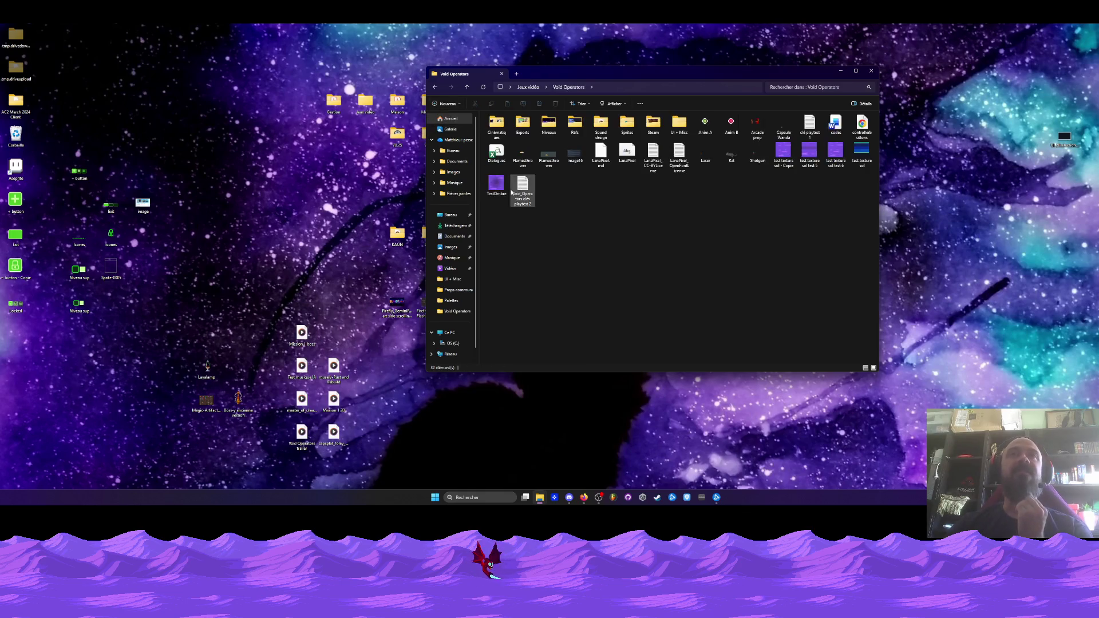
left_click(680, 132)
double_click(680, 132)
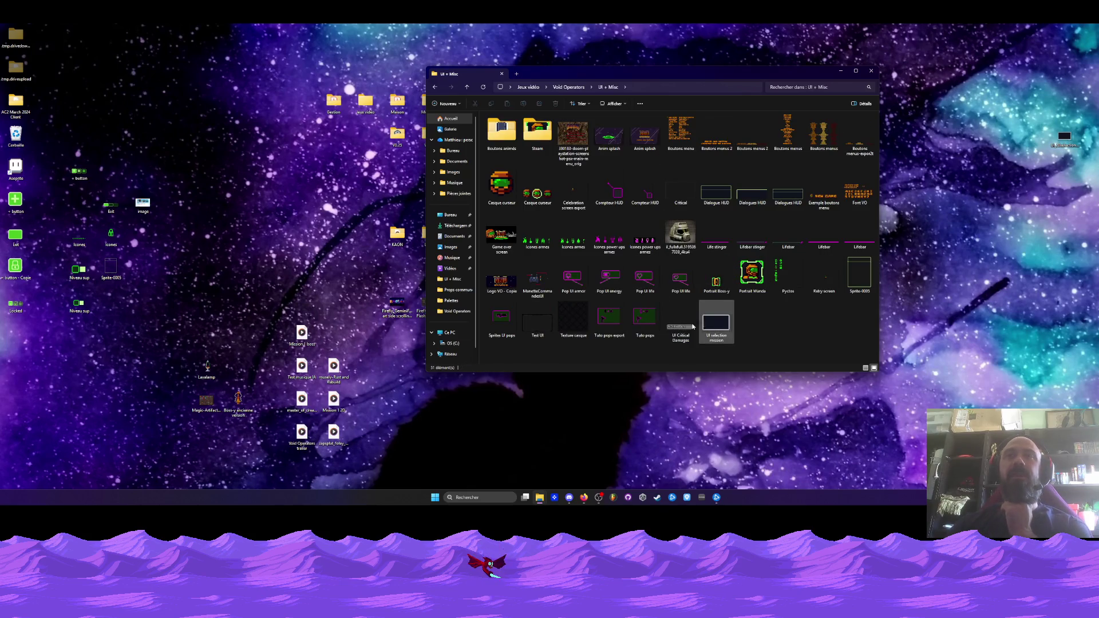
double_click(539, 330)
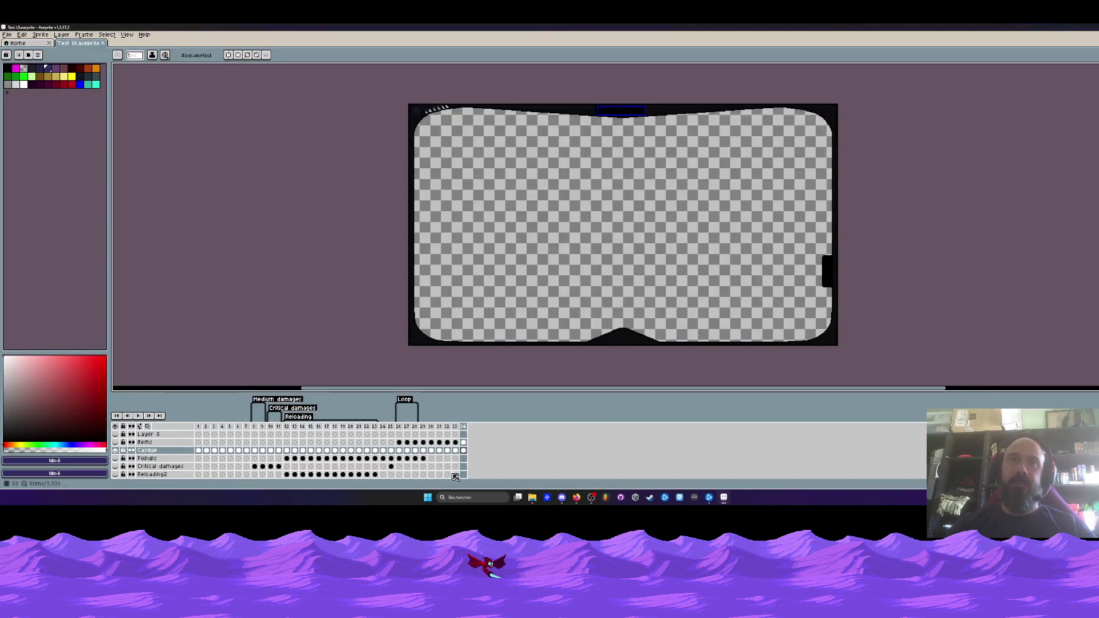
- Go to frame 34 and zoom in on the black label plate
left_click(463, 427)
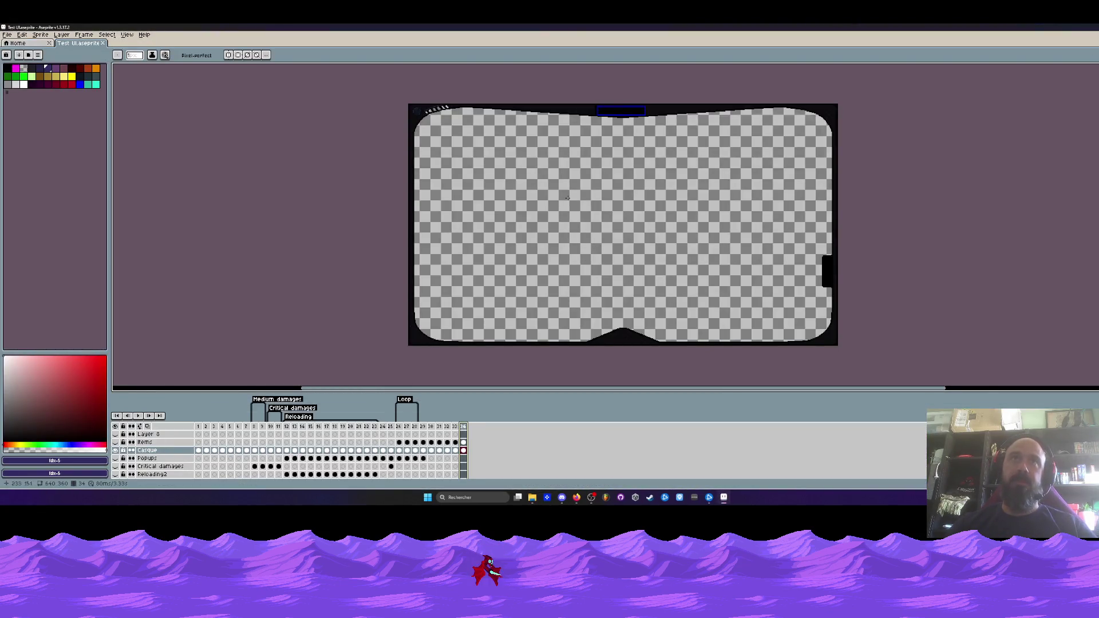
scroll(591, 146, "up", 4)
left_click_drag(585, 97, 557, 246)
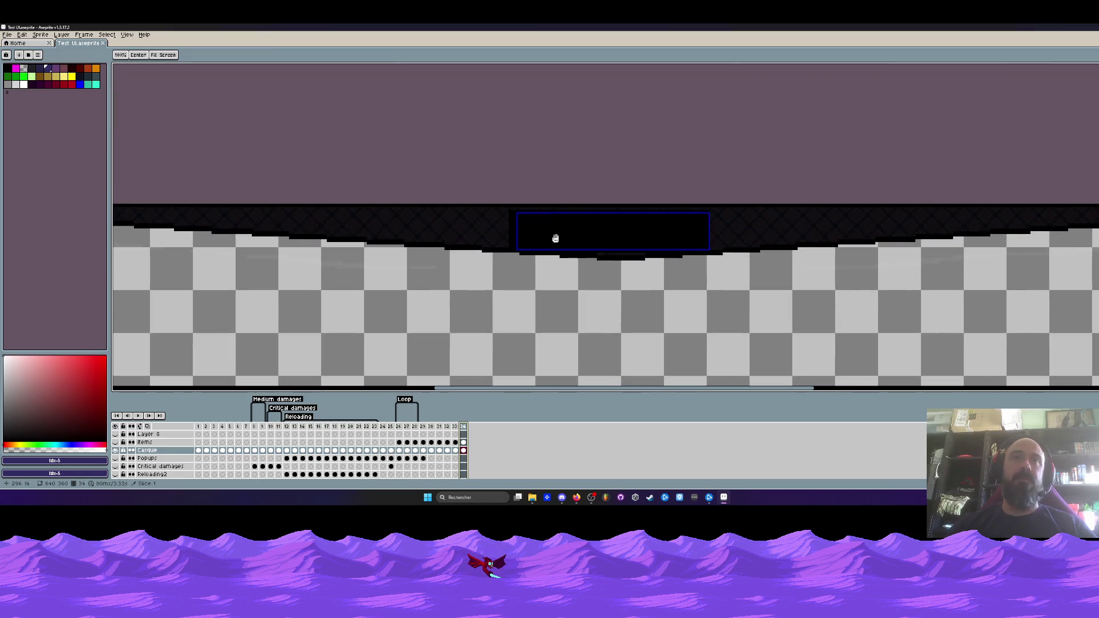
scroll(513, 182, "up", 1)
left_click(502, 198)
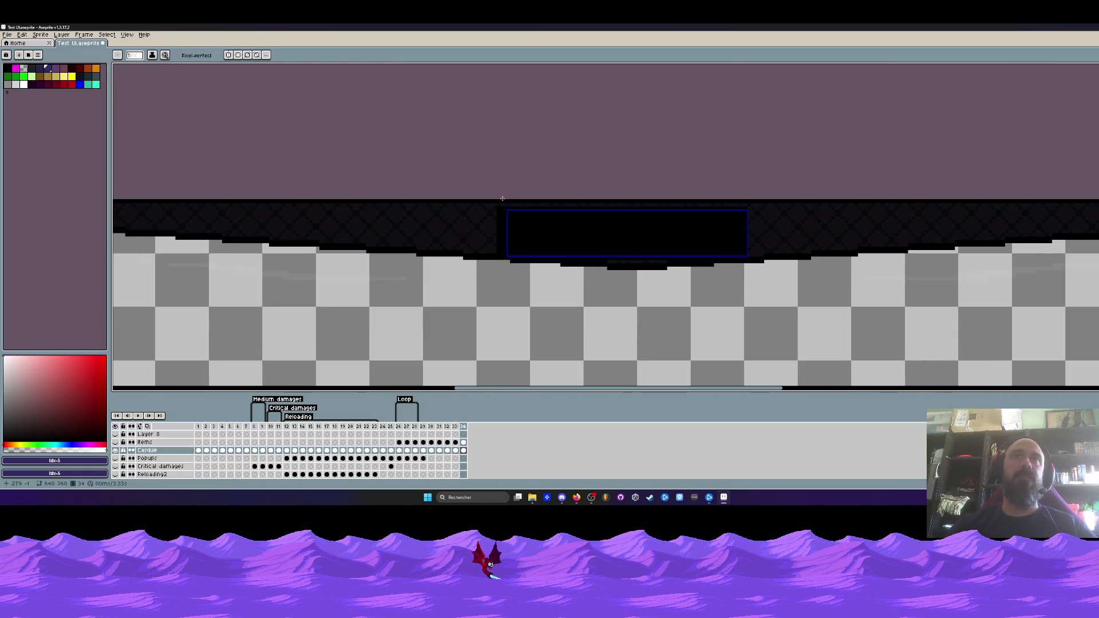
scroll(503, 199, "down", 4)
- Try moving a selection around the plate, undo it, and mark a text box inside the plate
key("m")
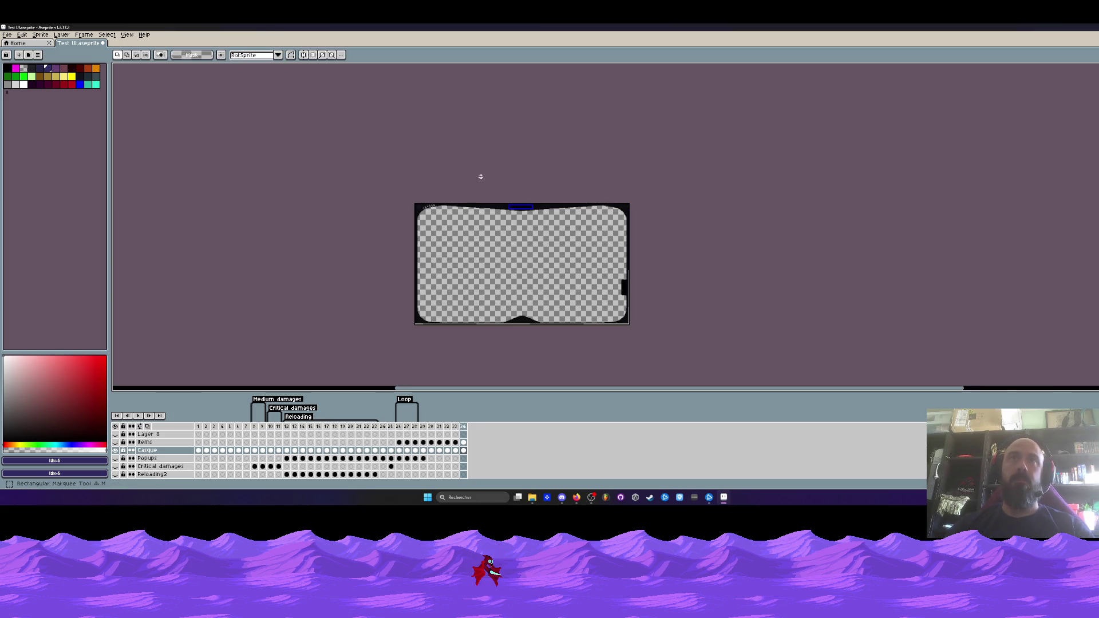
scroll(478, 174, "up", 2)
left_click_drag(444, 201, 627, 267)
left_click_drag(543, 227, 556, 172)
key("ctrl+z")
key("ctrl+z")
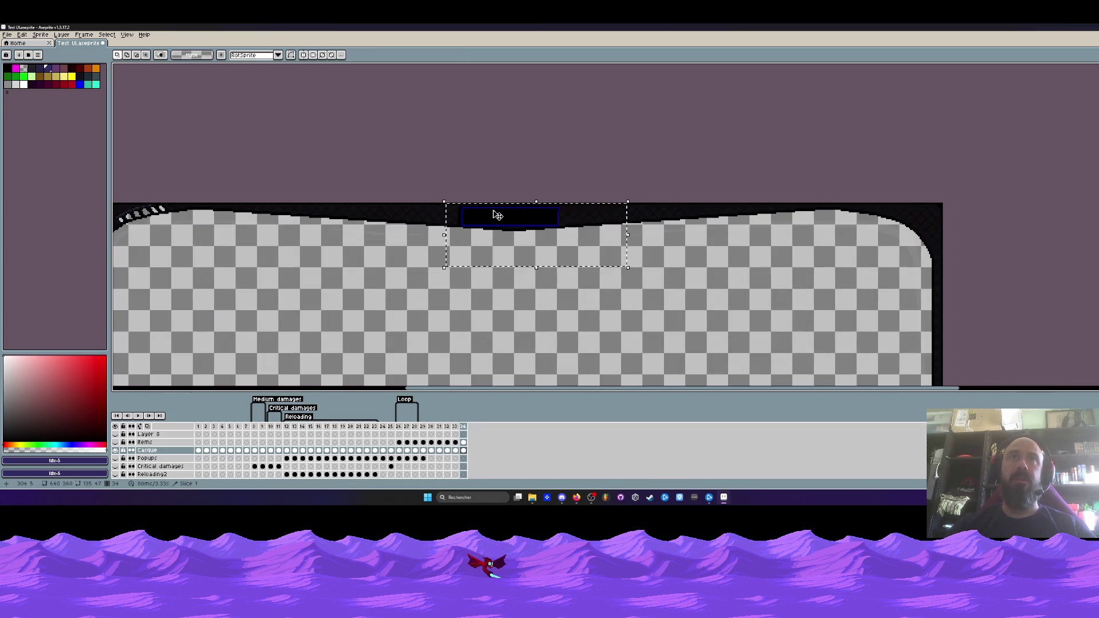
scroll(494, 212, "up", 1)
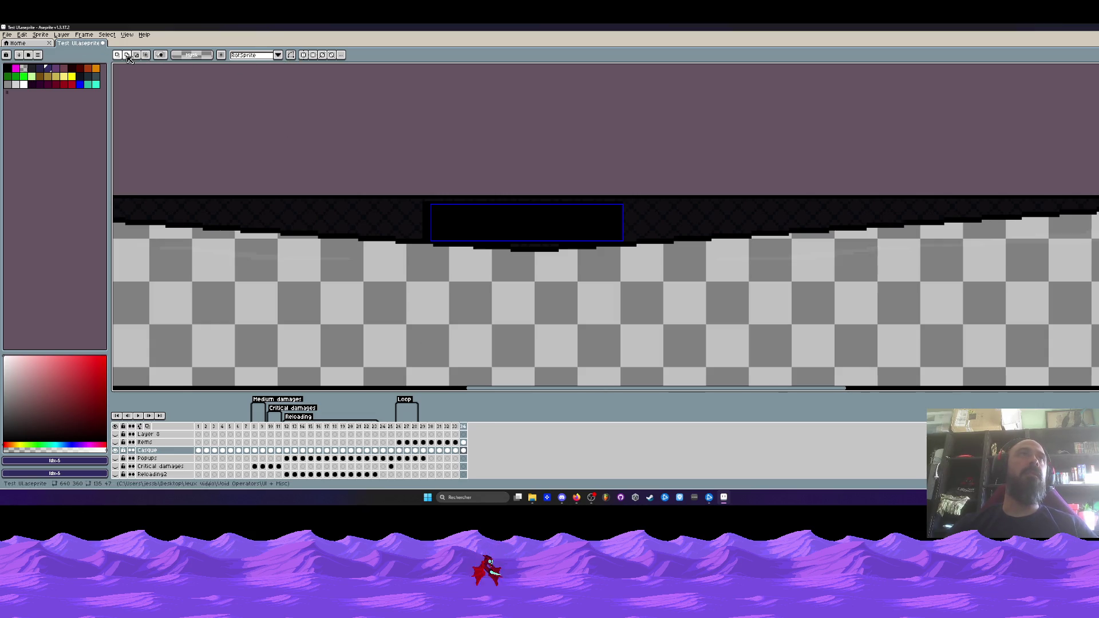
scroll(464, 217, "up", 1)
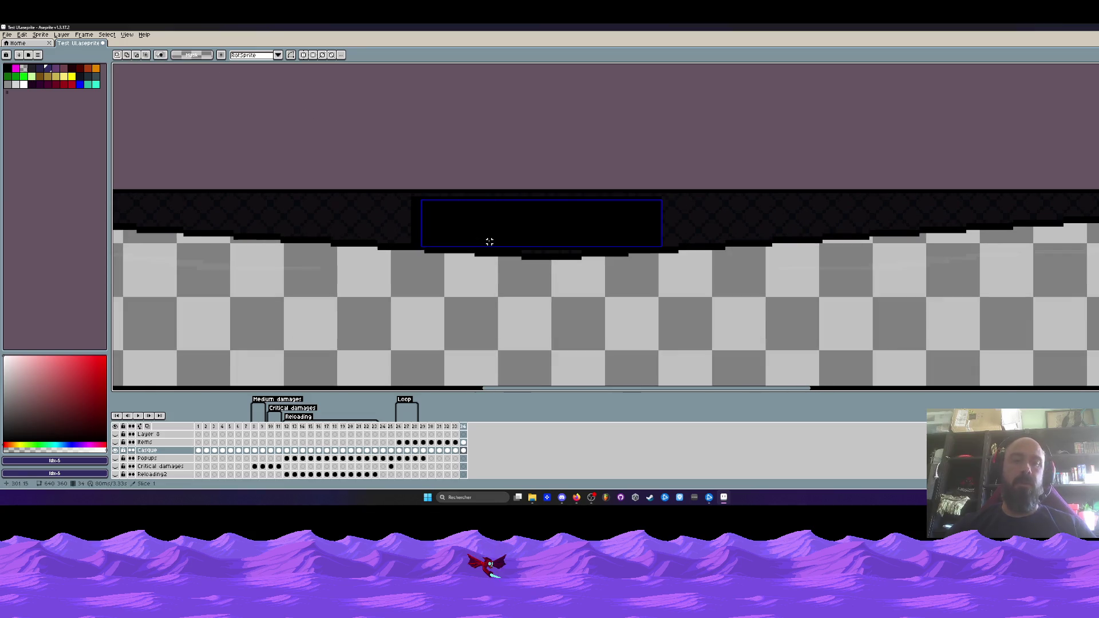
left_click_drag(438, 203, 655, 241)
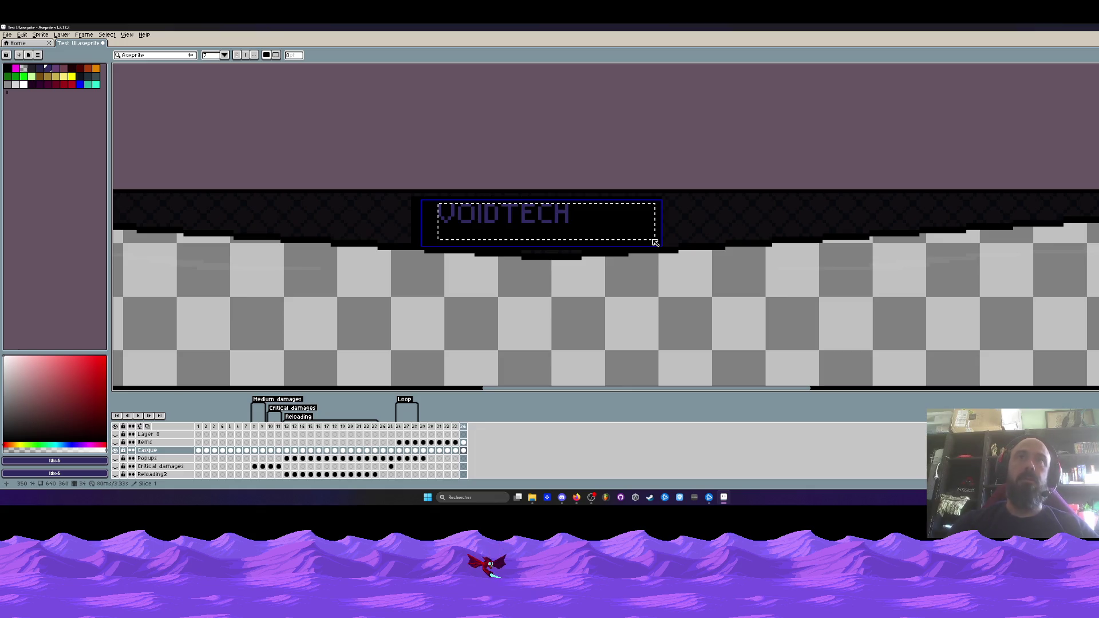
- Commit the VOIDTECH text and move it about 100 px right within the sign
left_click(537, 306)
scroll(500, 235, "up", 2)
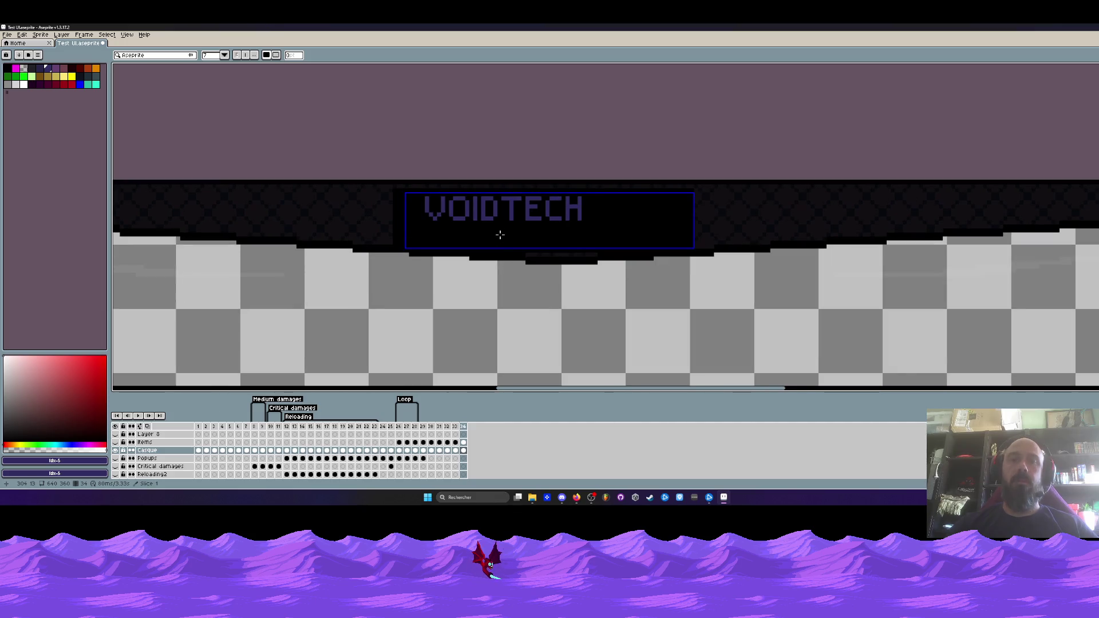
key("m")
left_click_drag(359, 166, 646, 250)
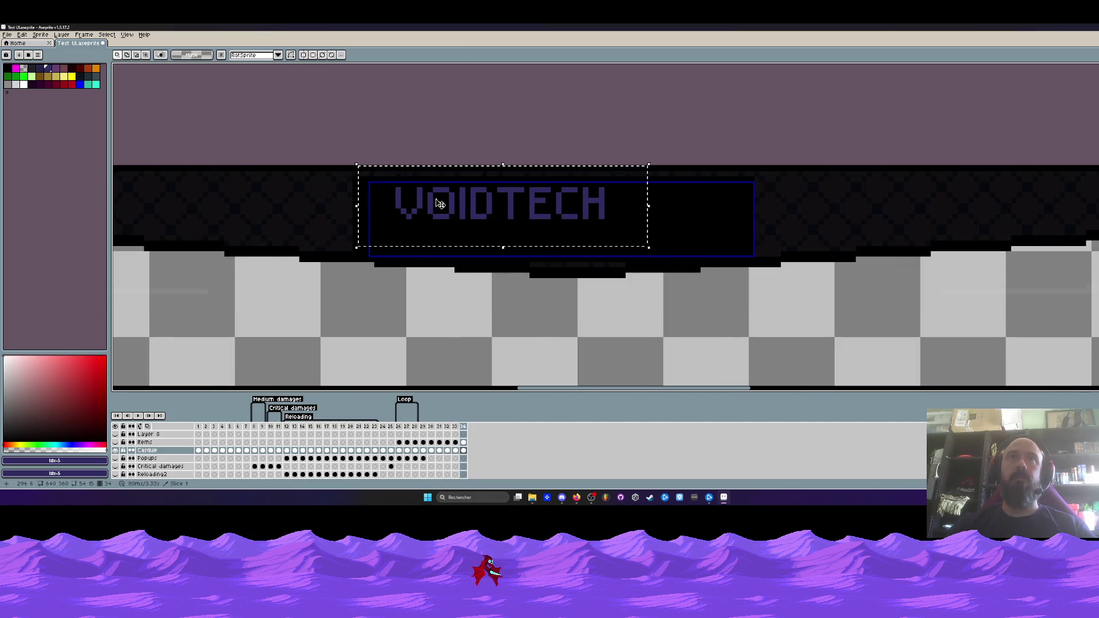
scroll(589, 218, "up", 1)
left_click_drag(670, 226, 732, 231)
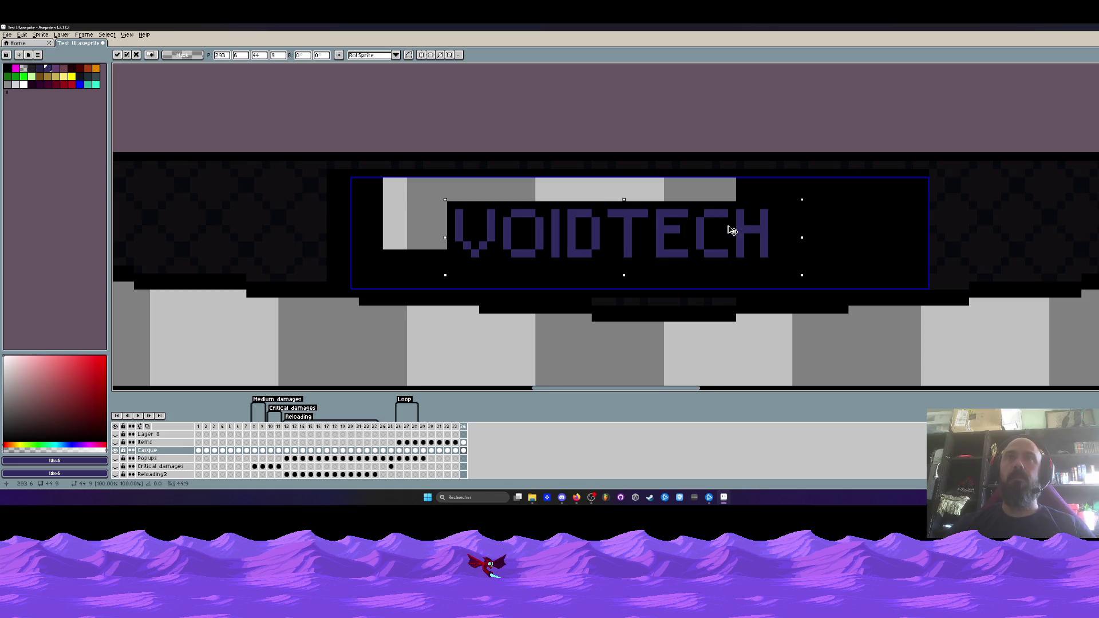
key("Return")
- Fill the grey area around VOIDTECH with black, toggling Contiguous off and back on
key("i")
left_click(448, 253)
key("g")
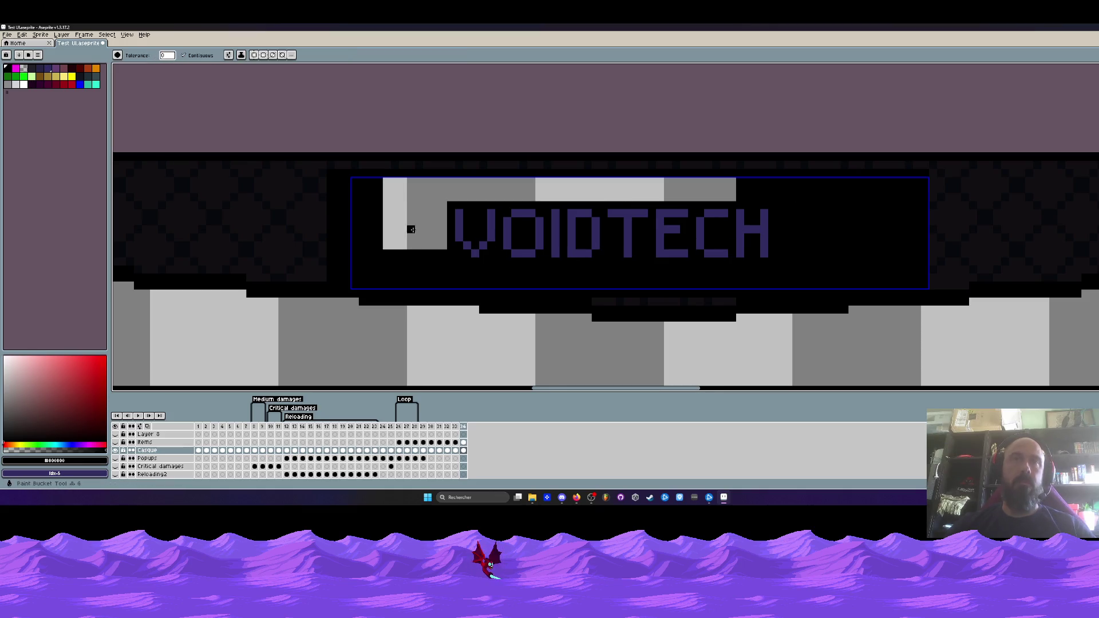
left_click(410, 220)
scroll(410, 220, "down", 2)
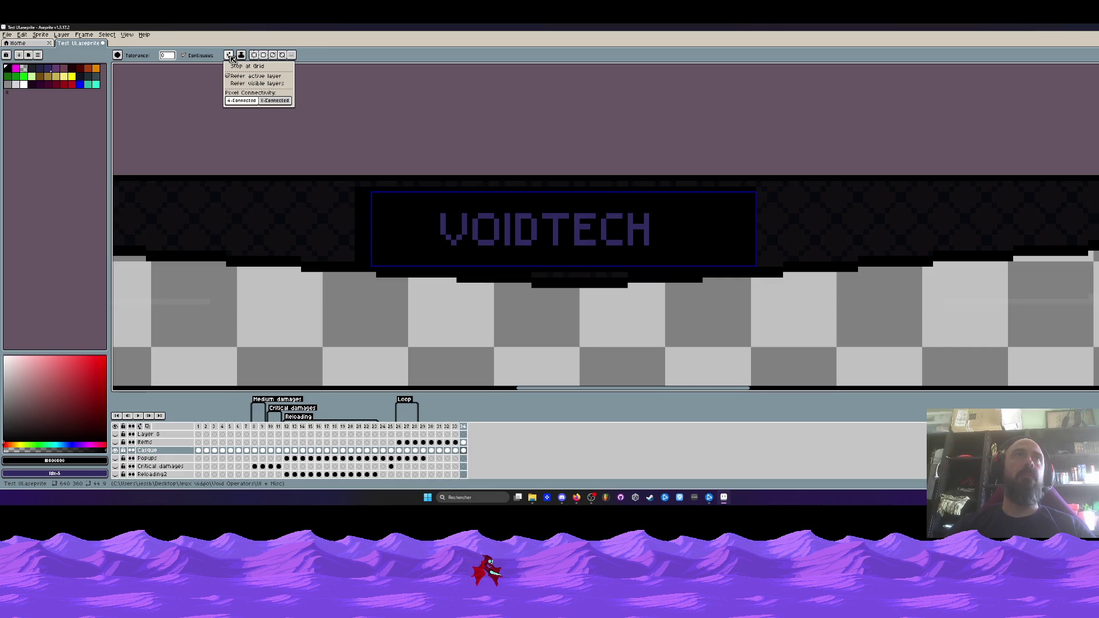
left_click(184, 55)
left_click(185, 56)
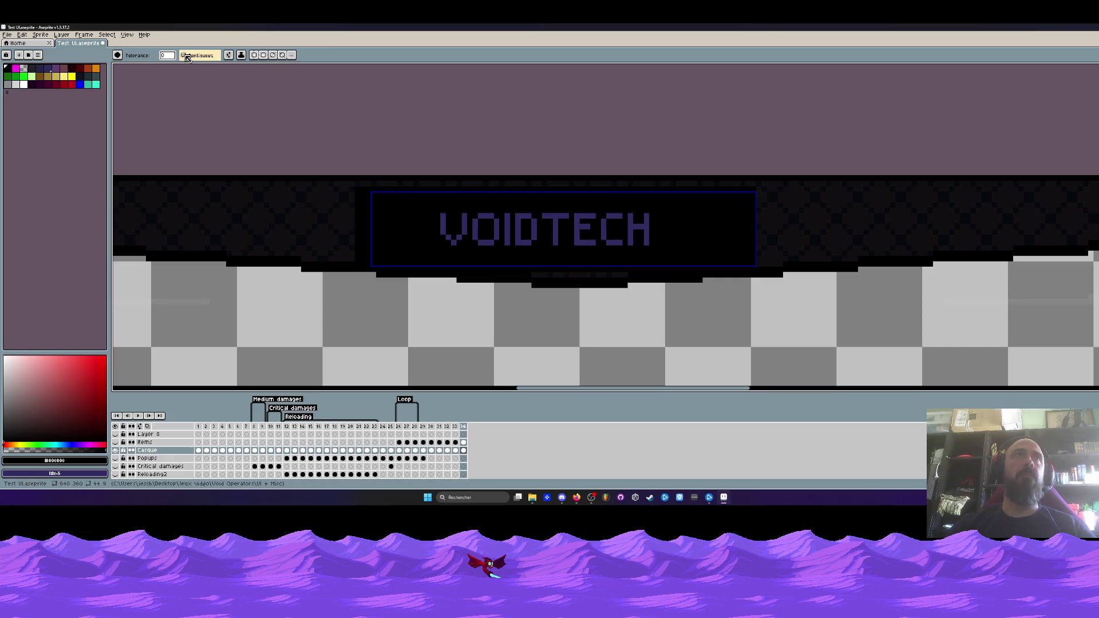
scroll(380, 200, "up", 2)
scroll(379, 200, "down", 2)
- Try vertical mirror symmetry on and off, and set the fill to 8-connected
left_click(291, 55)
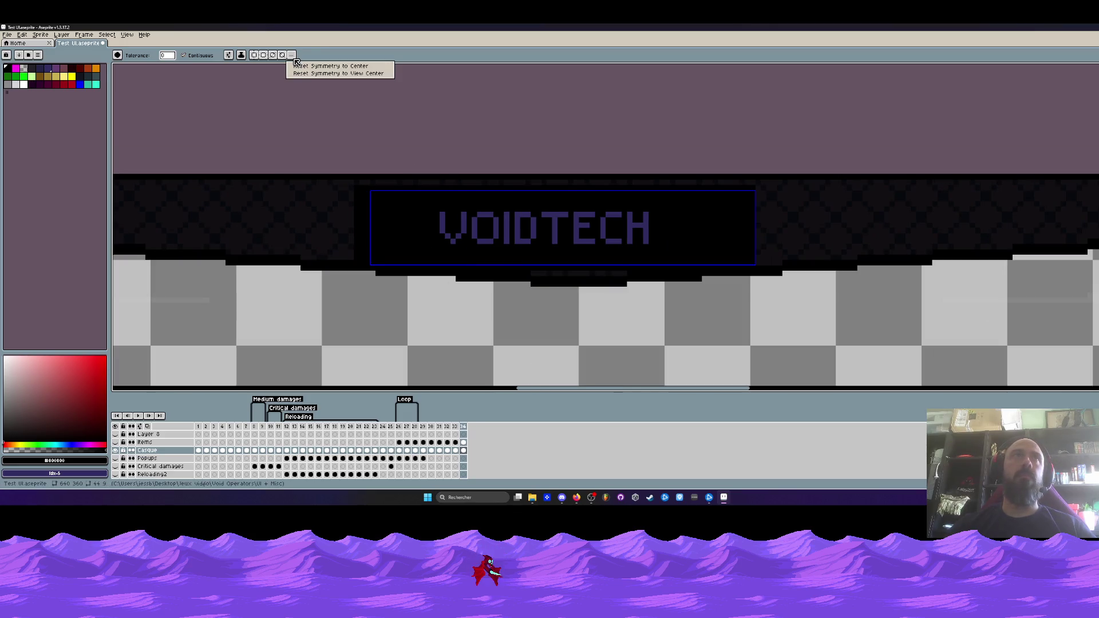
left_click(304, 66)
left_click(256, 56)
left_click(255, 56)
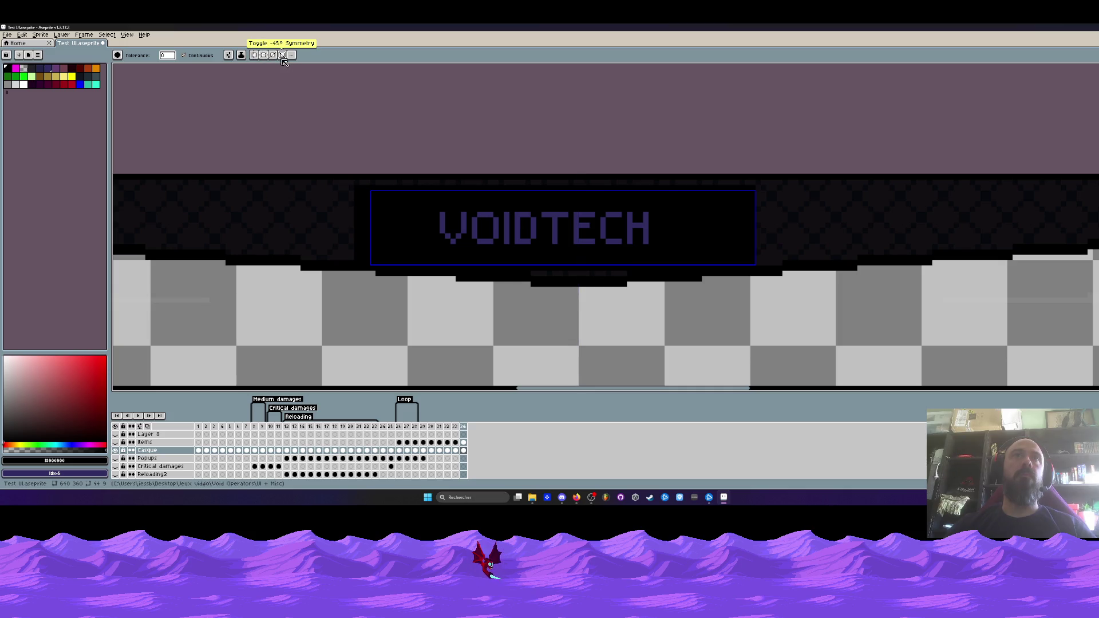
left_click(241, 55)
left_click(229, 56)
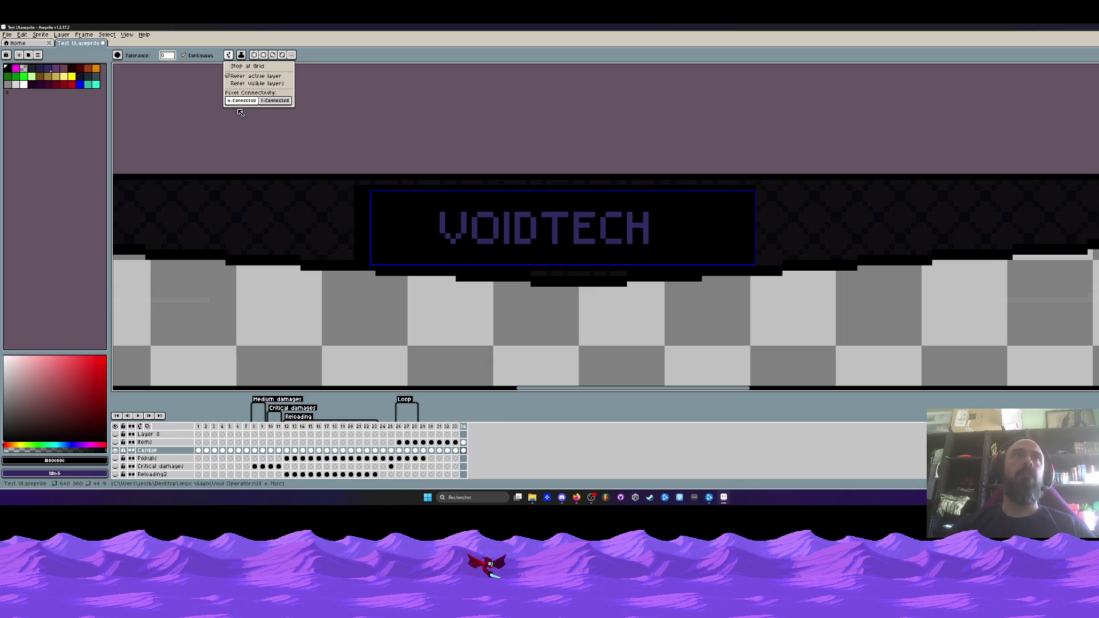
left_click(276, 102)
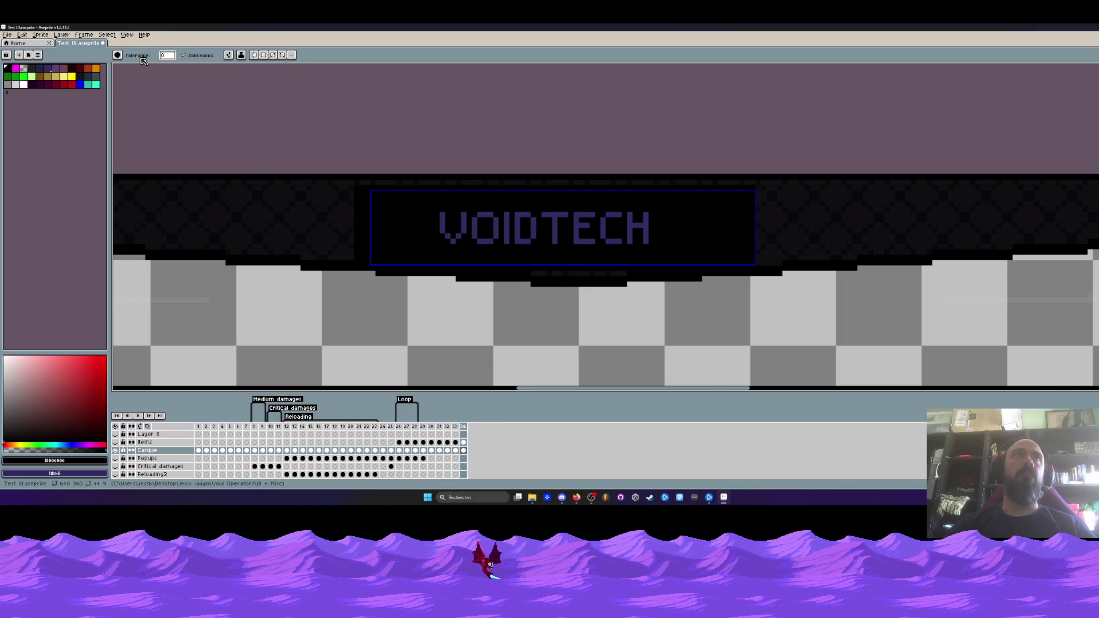
left_click(37, 55)
left_click(38, 55)
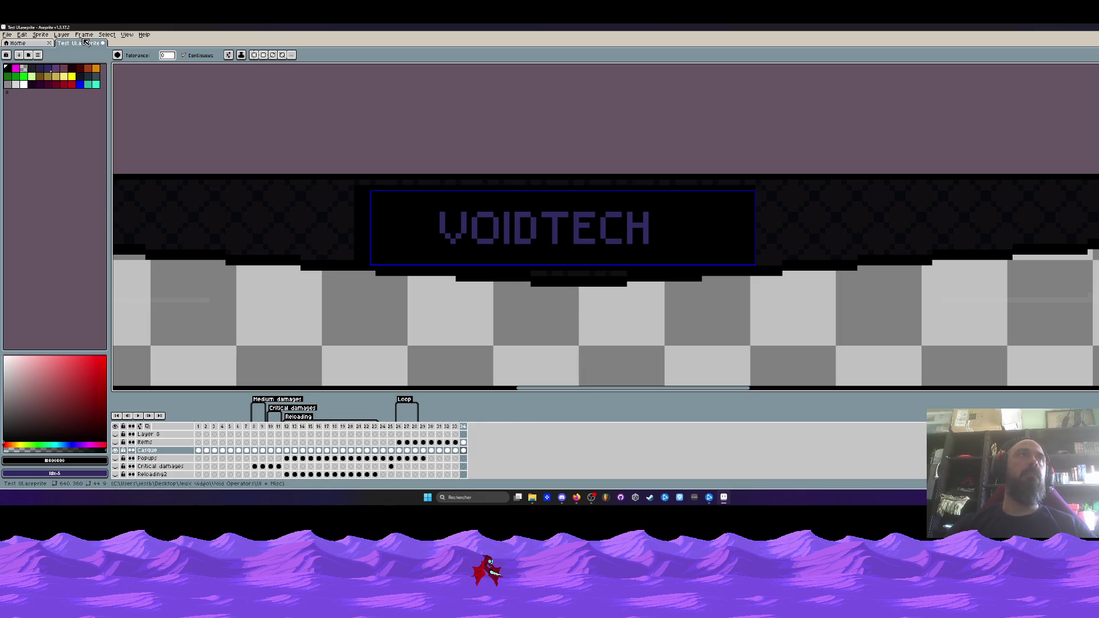
left_click(84, 35)
left_click(84, 34)
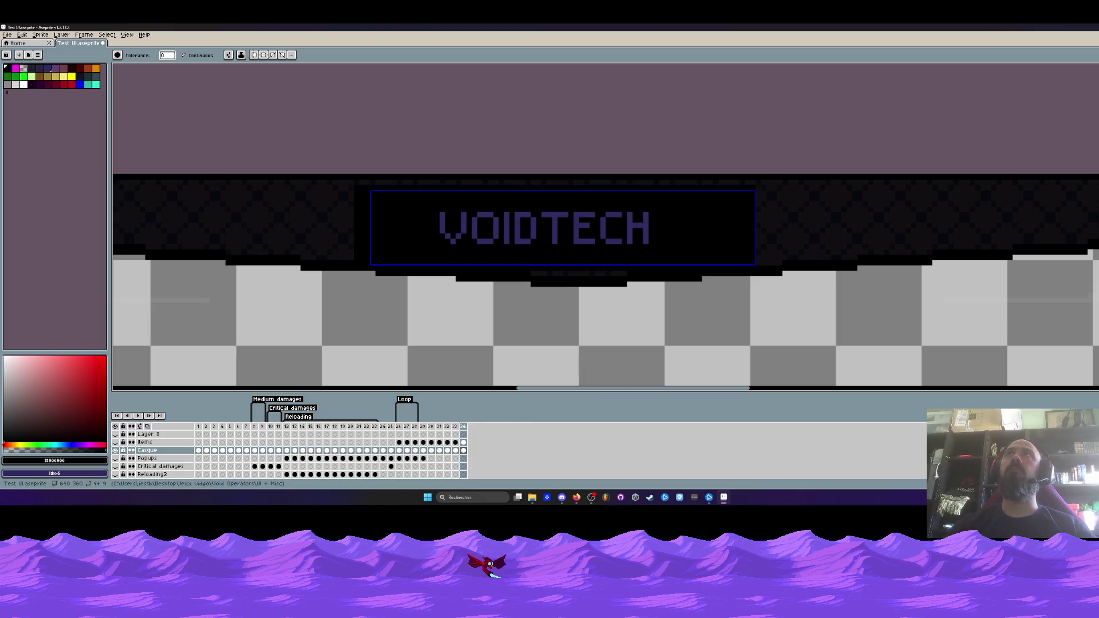
scroll(625, 176, "down", 5)
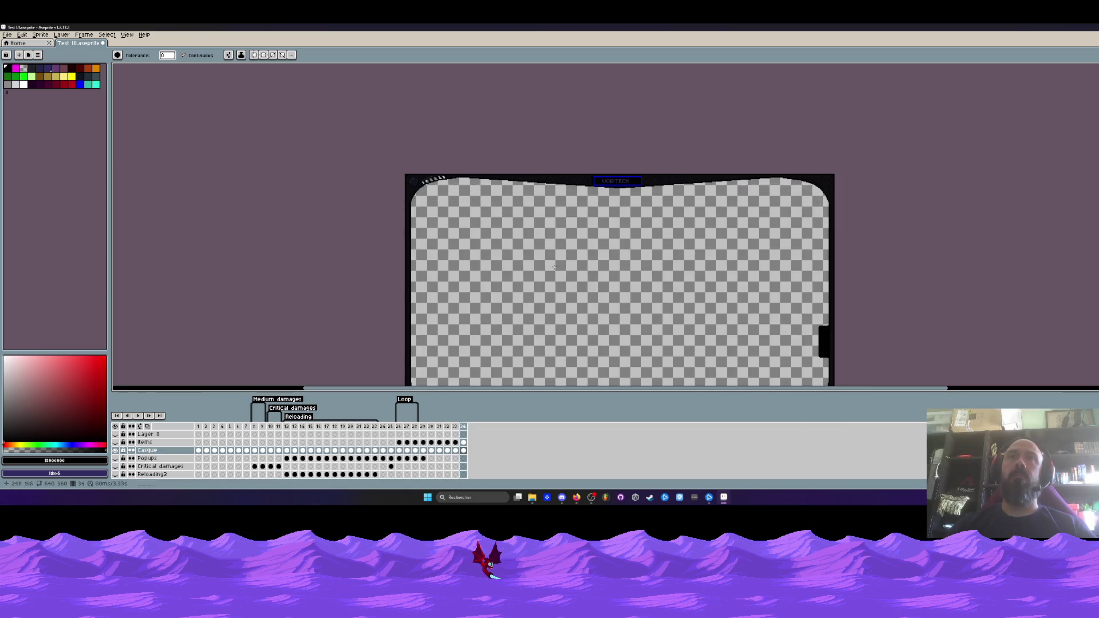
- Select frames 4 to 31 in the timeline and cancel a Canvas Size change
mouse_move(439, 426)
left_mouse_down()
mouse_move(223, 426)
mouse_move(447, 427)
left_mouse_up()
scroll(648, 176, "up", 3)
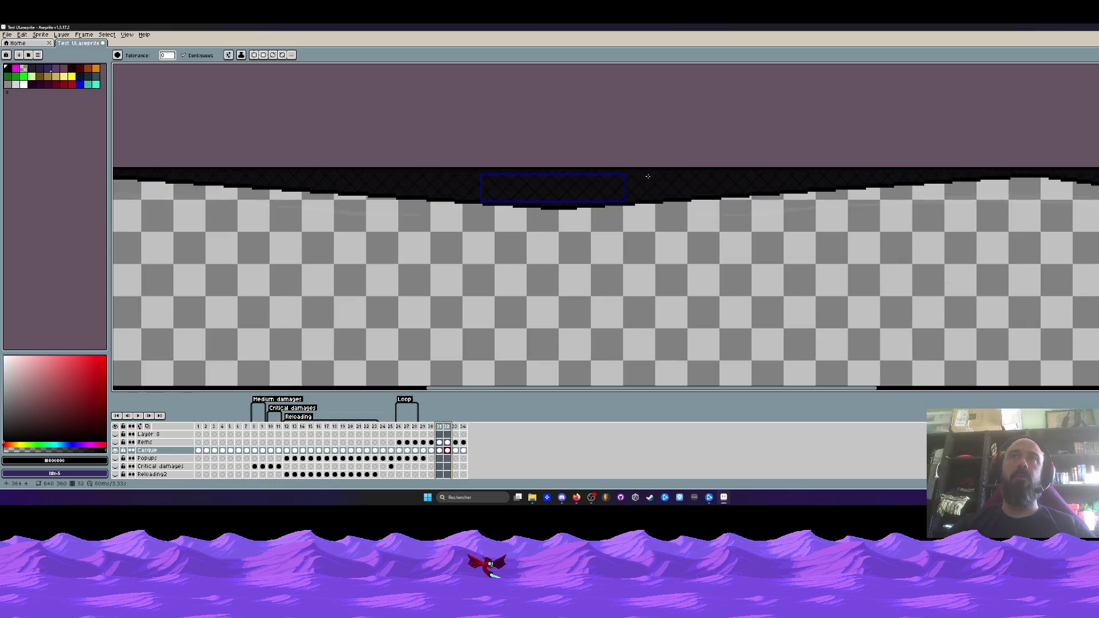
key("ctrl+alt+c")
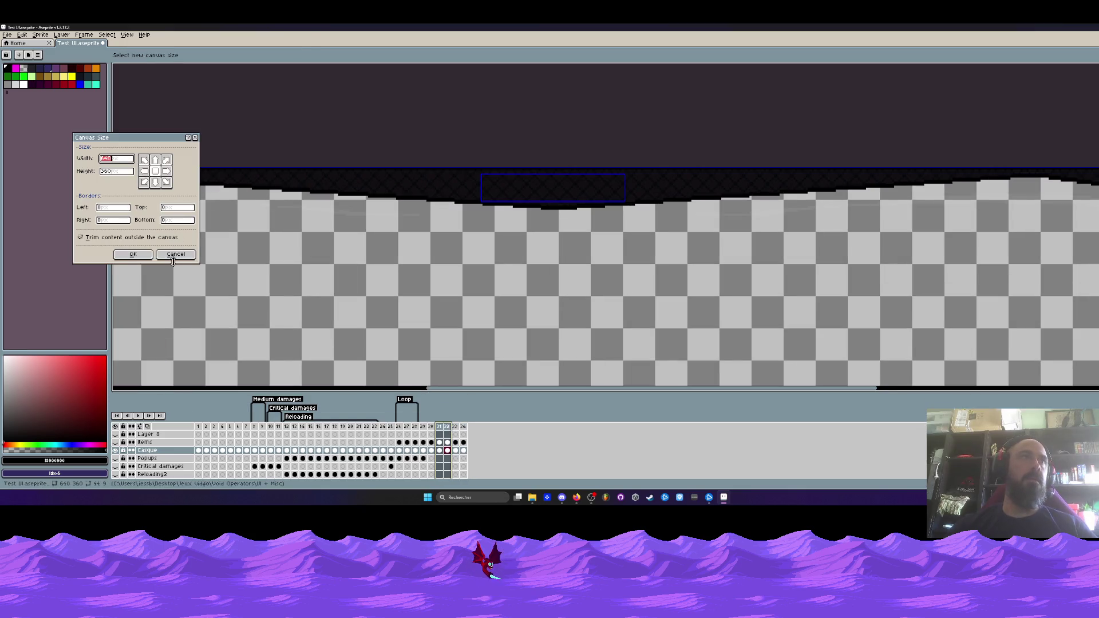
left_click(176, 256)
scroll(399, 204, "down", 5)
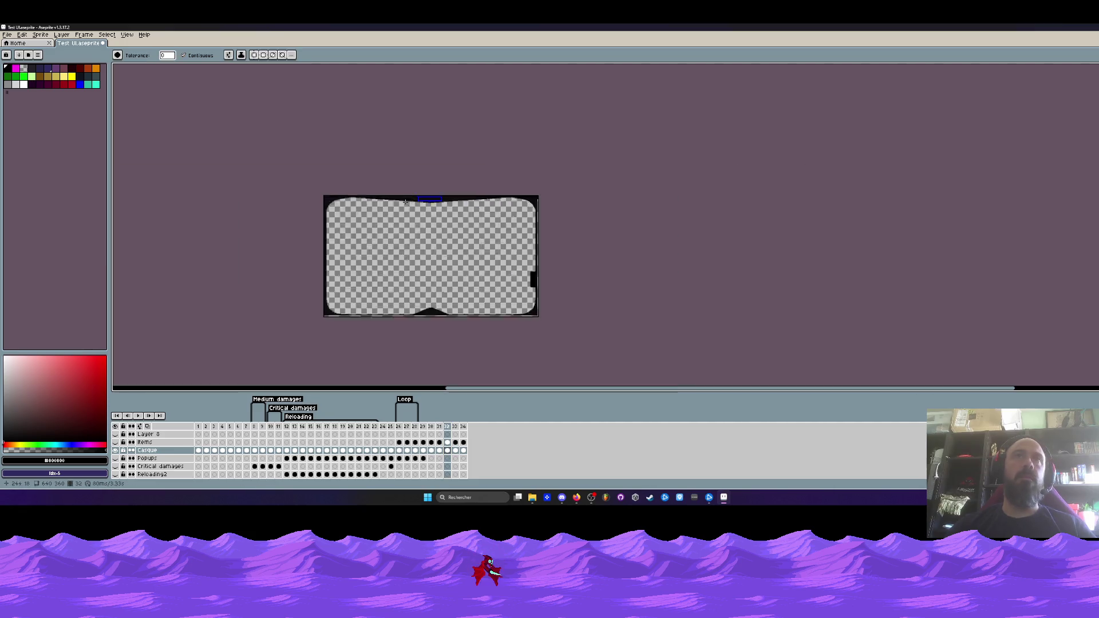
scroll(399, 205, "up", 5)
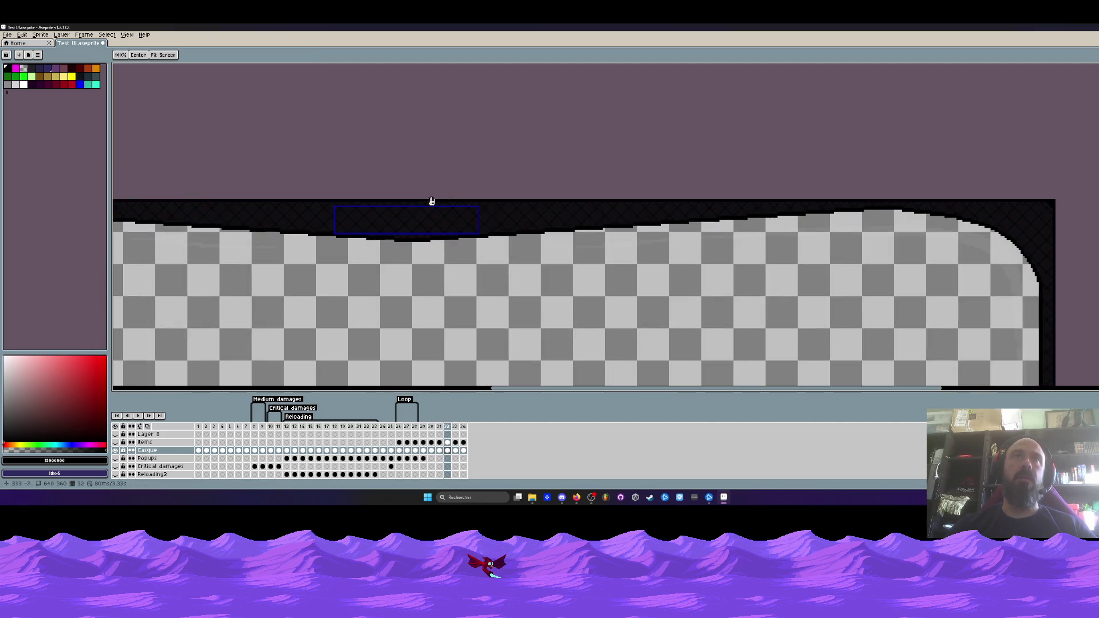
- Return to frame 34 with the VOIDTECH sign, then close the sprite, saving its changes
key("w")
scroll(301, 188, "up", 3)
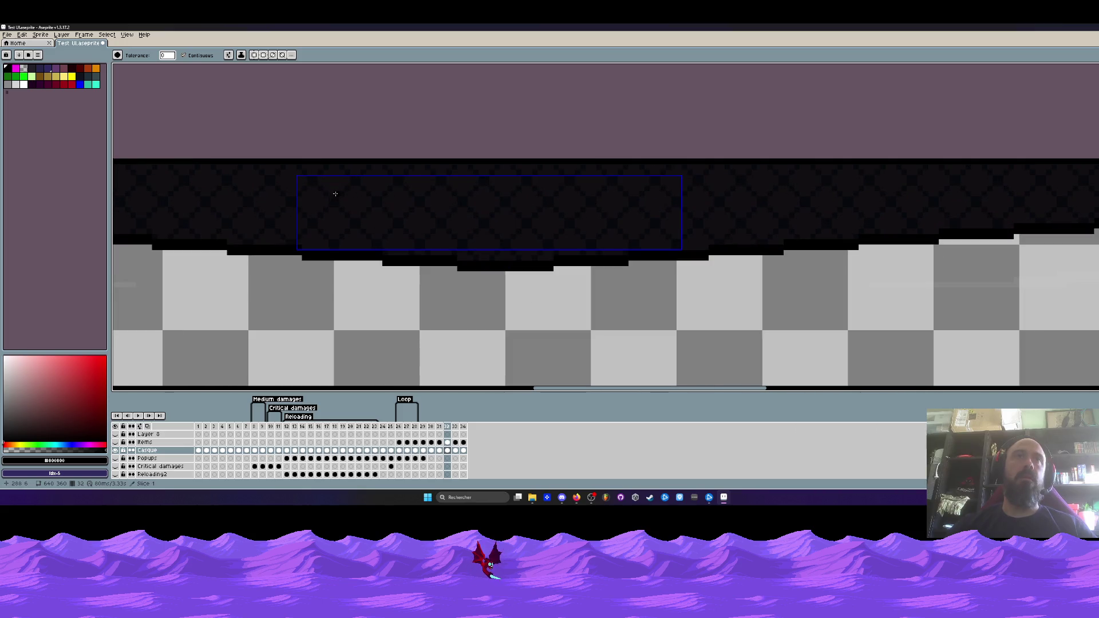
left_click(464, 427)
scroll(487, 155, "down", 5)
key("h")
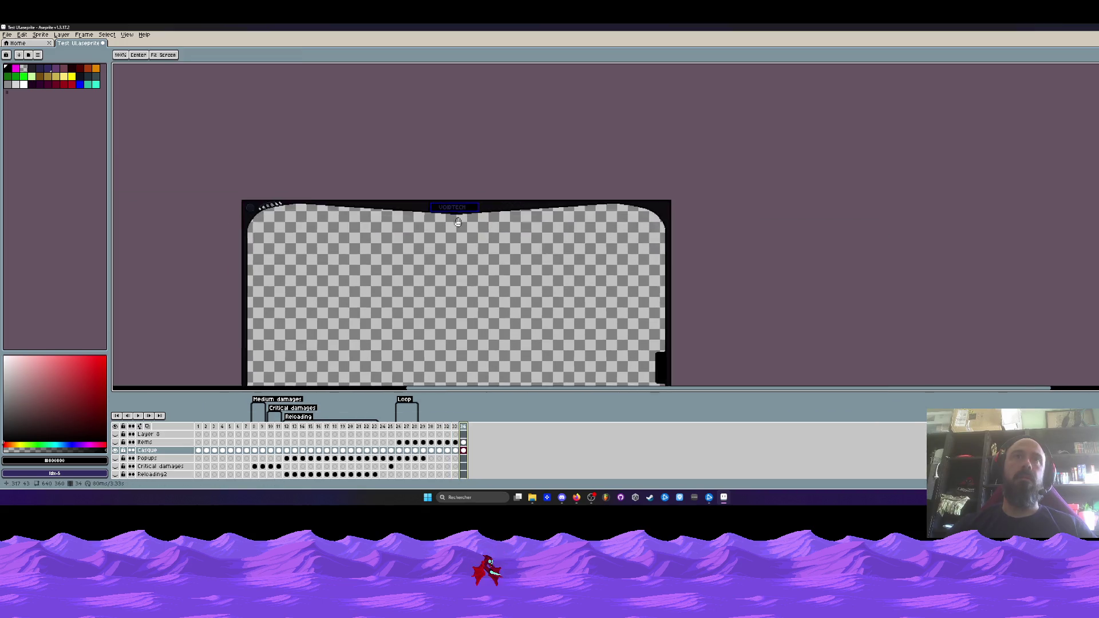
scroll(318, 158, "up", 3)
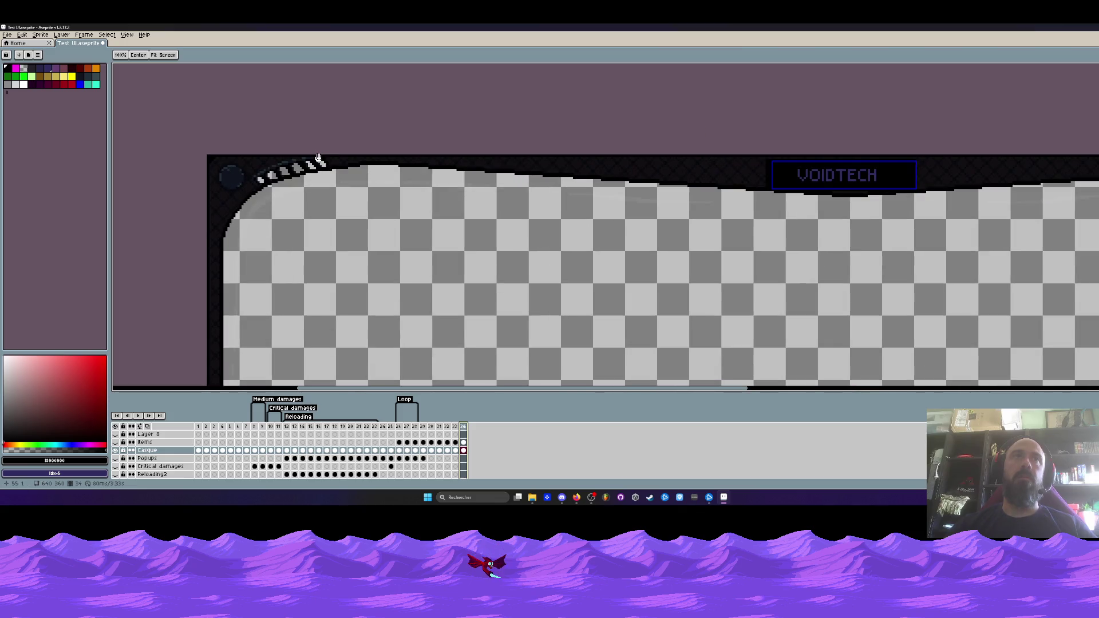
left_click_drag(530, 193, 401, 184)
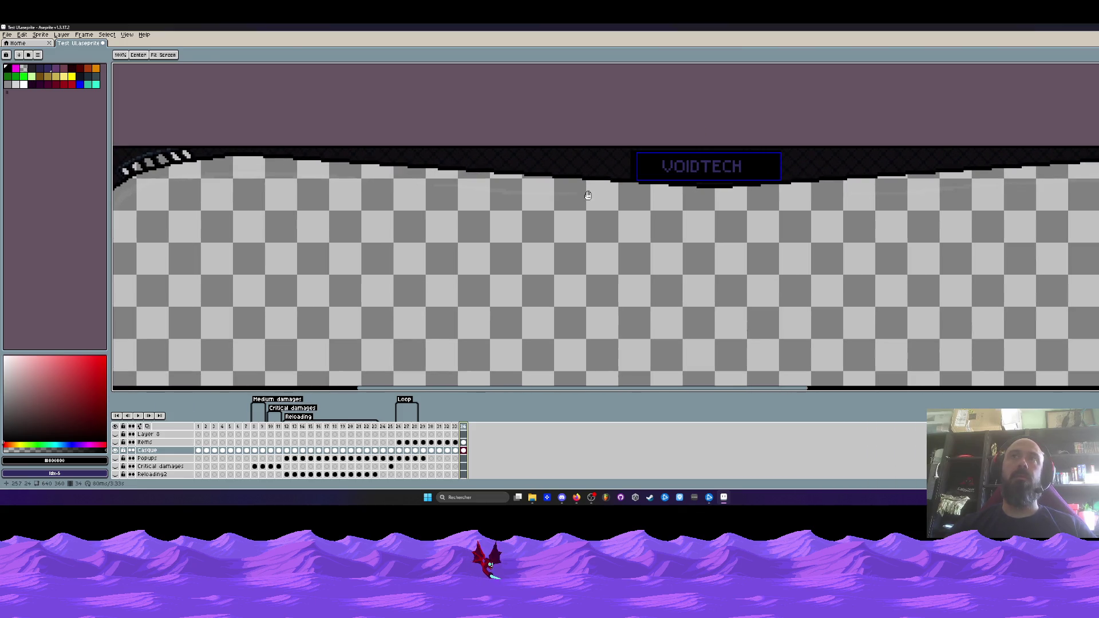
key("g")
key("ctrl+w")
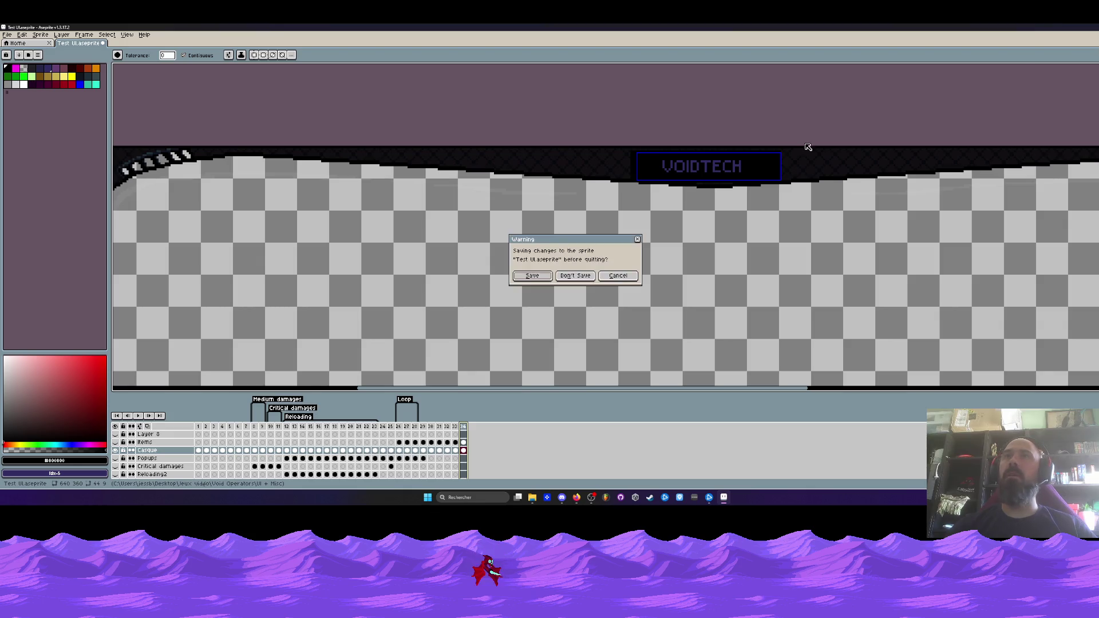
left_click(532, 277)
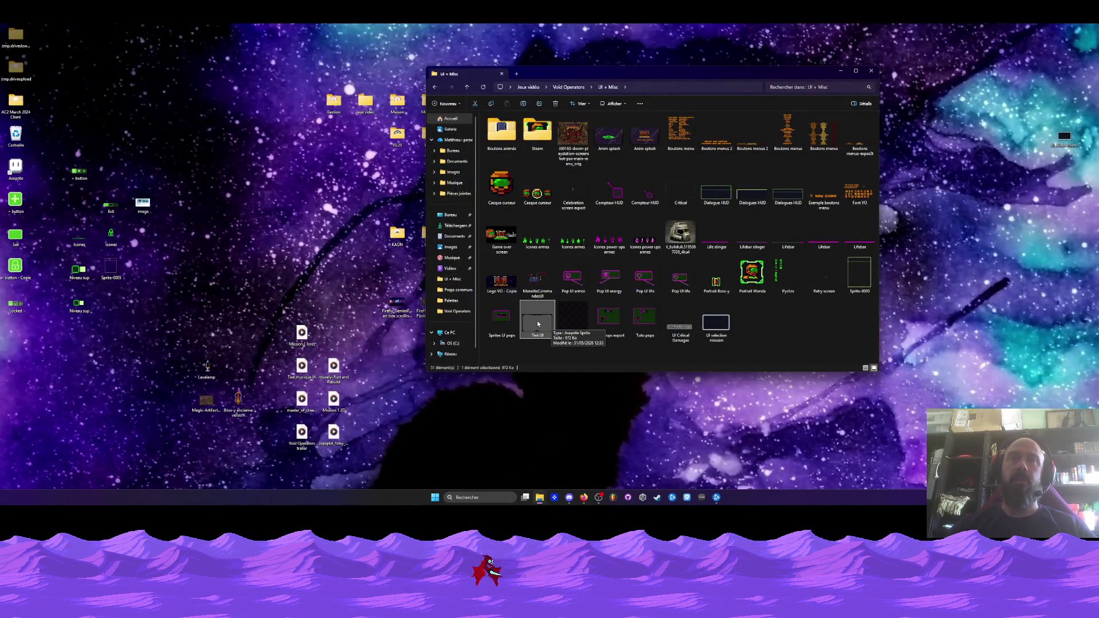
double_click(79, 270)
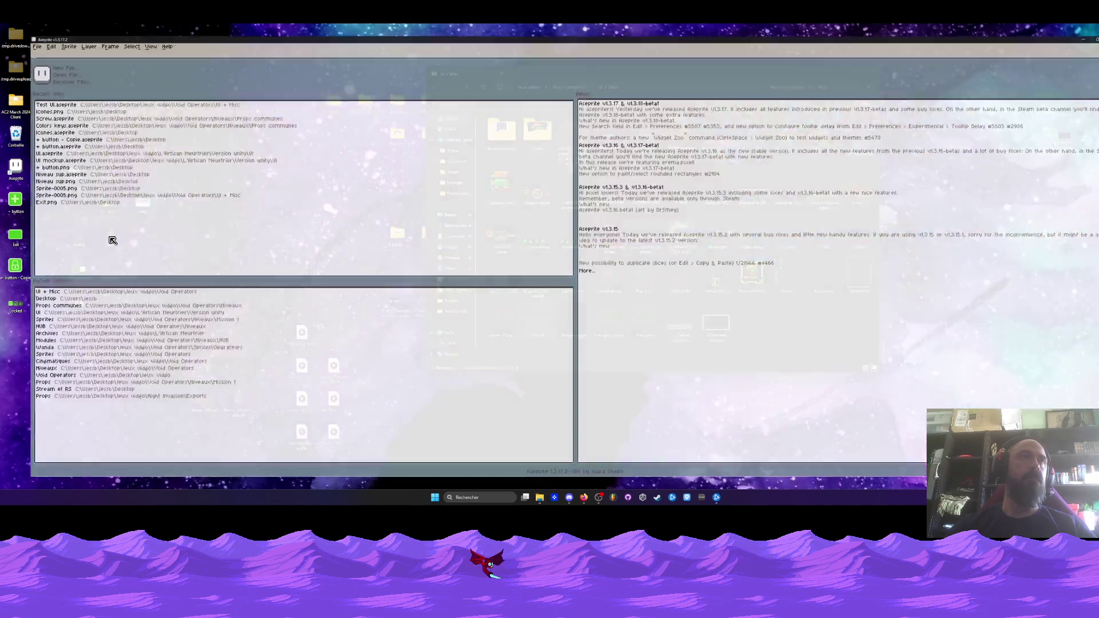
double_click(110, 235)
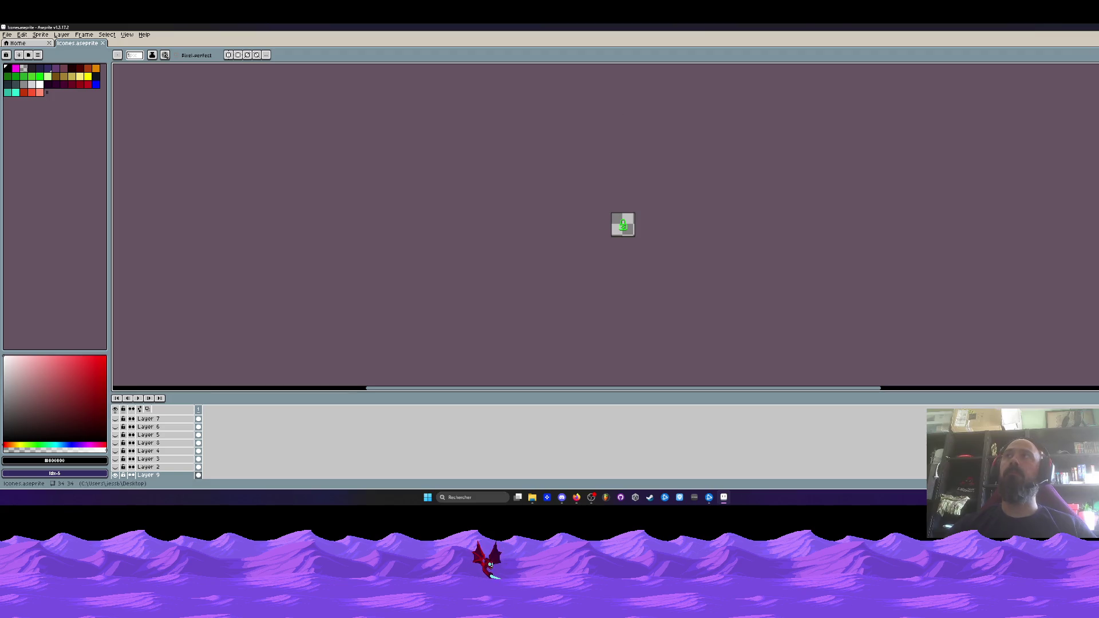
key("ctrl+q")
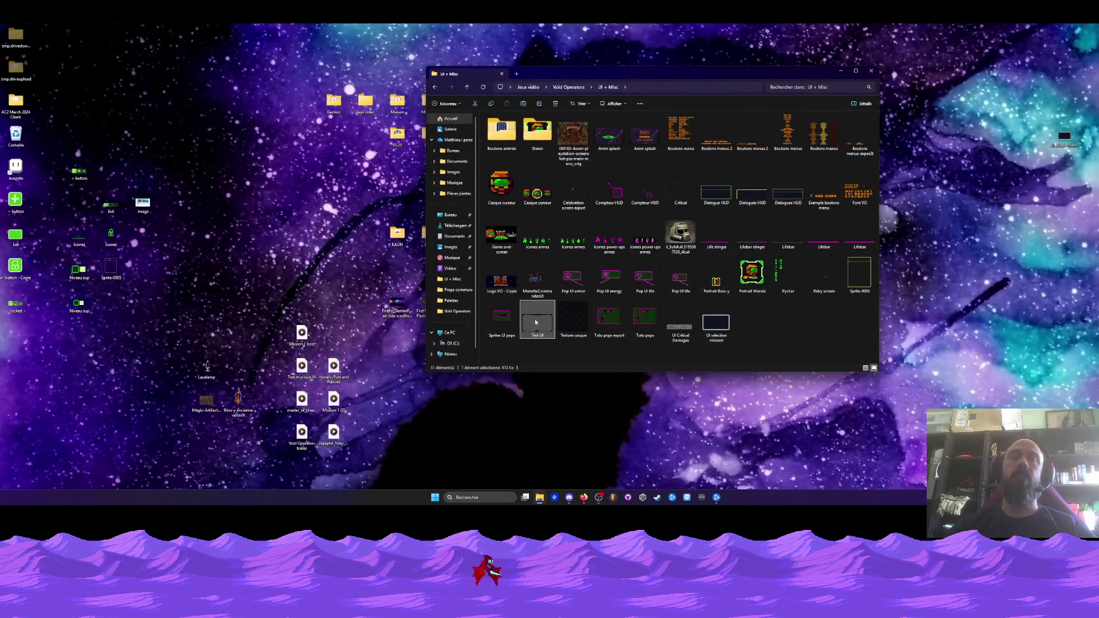
double_click(535, 322)
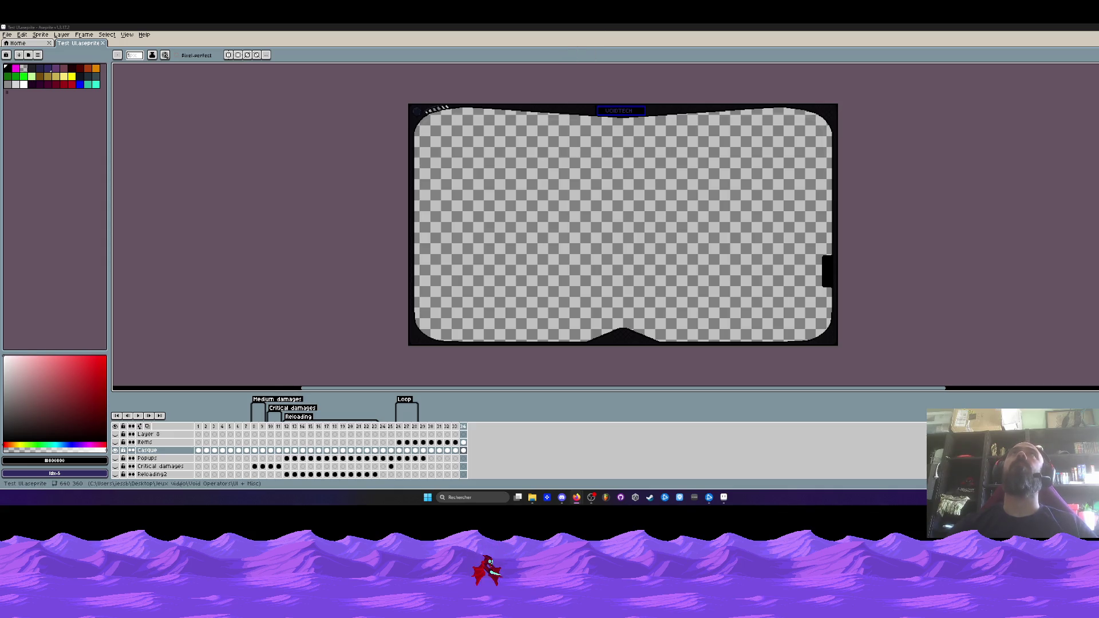
- Make and clear a test rectangular selection, then screen-capture the top of the HUD frame
scroll(609, 114, "up", 1)
key("v")
key("b")
left_click(576, 497)
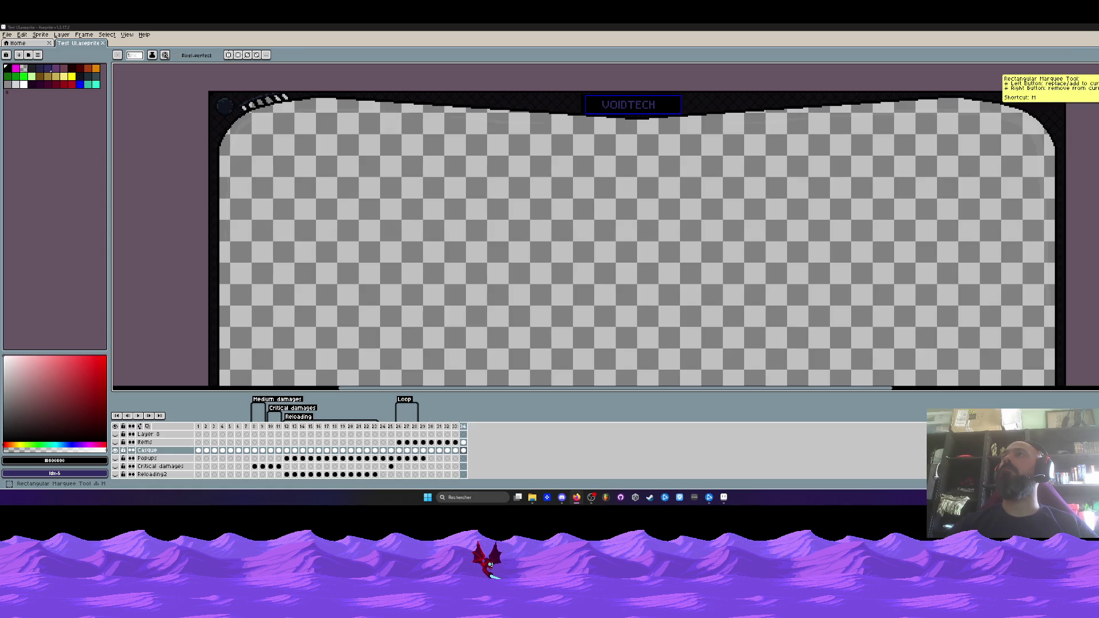
left_click(1093, 68)
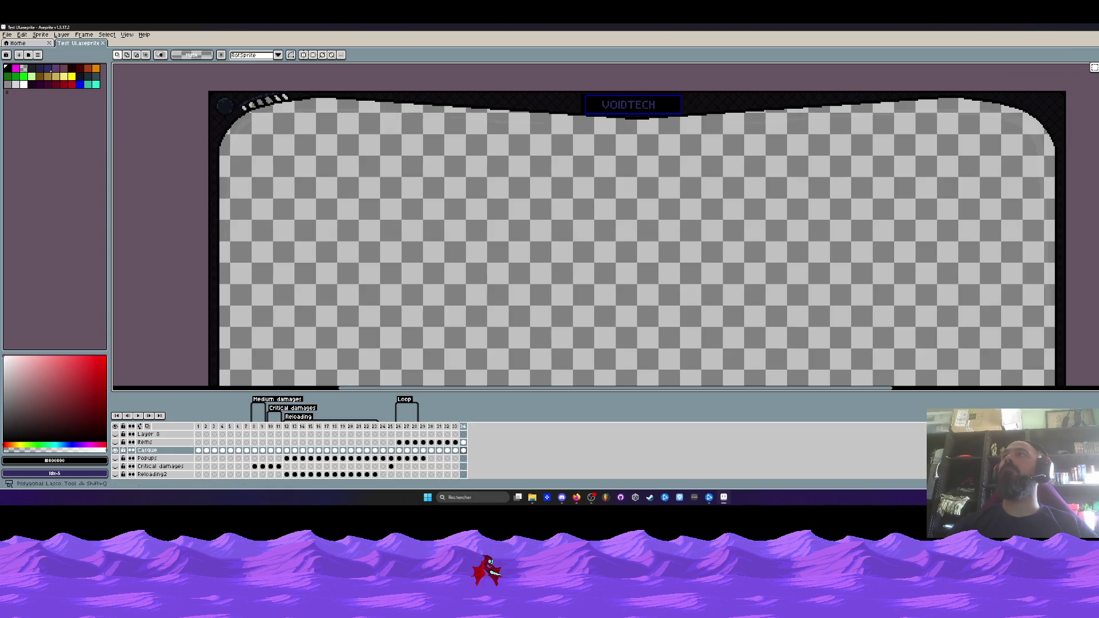
left_click_drag(660, 148, 796, 193)
left_click(824, 203)
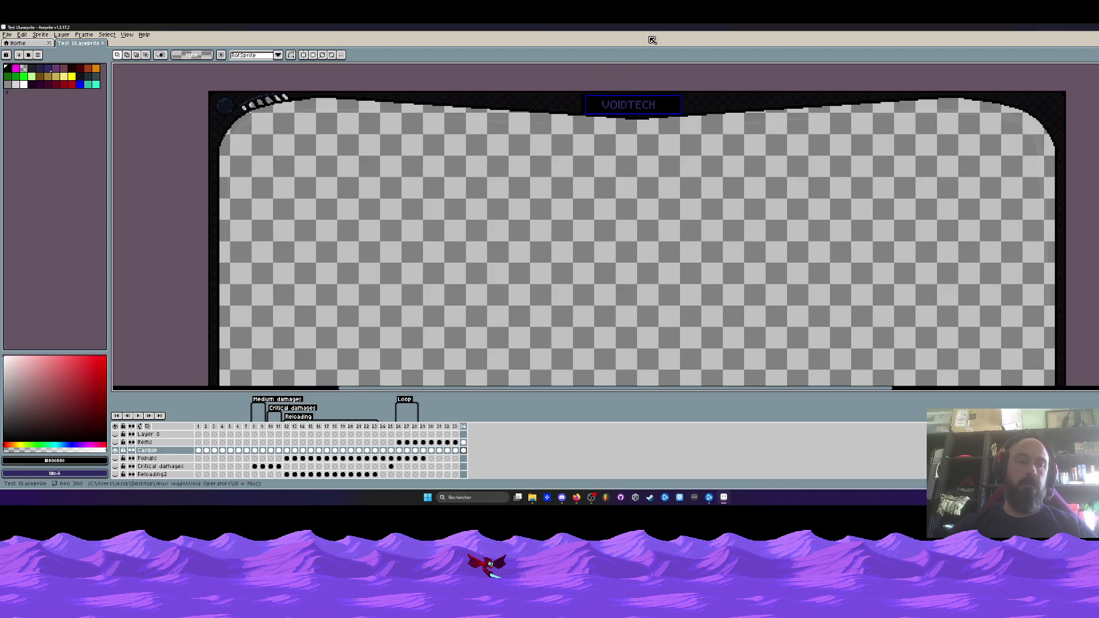
key("super+shift+s")
left_click_drag(464, 41, 794, 200)
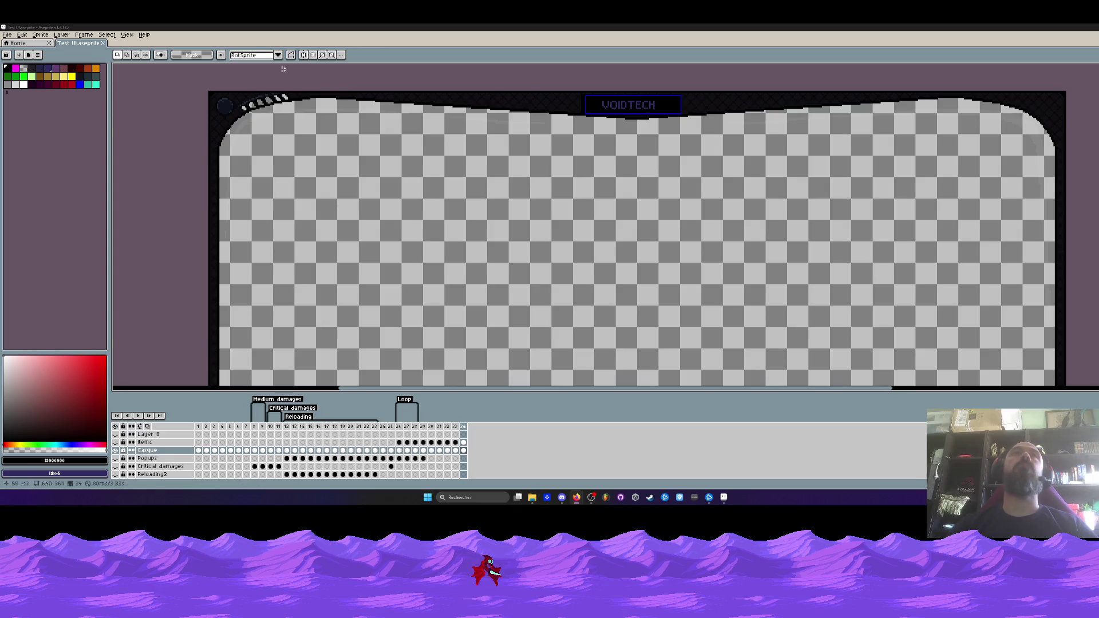
- Check Extras in the View menu so the slice outline around VOIDTECH appears
left_click(127, 35)
mouse_move(157, 89)
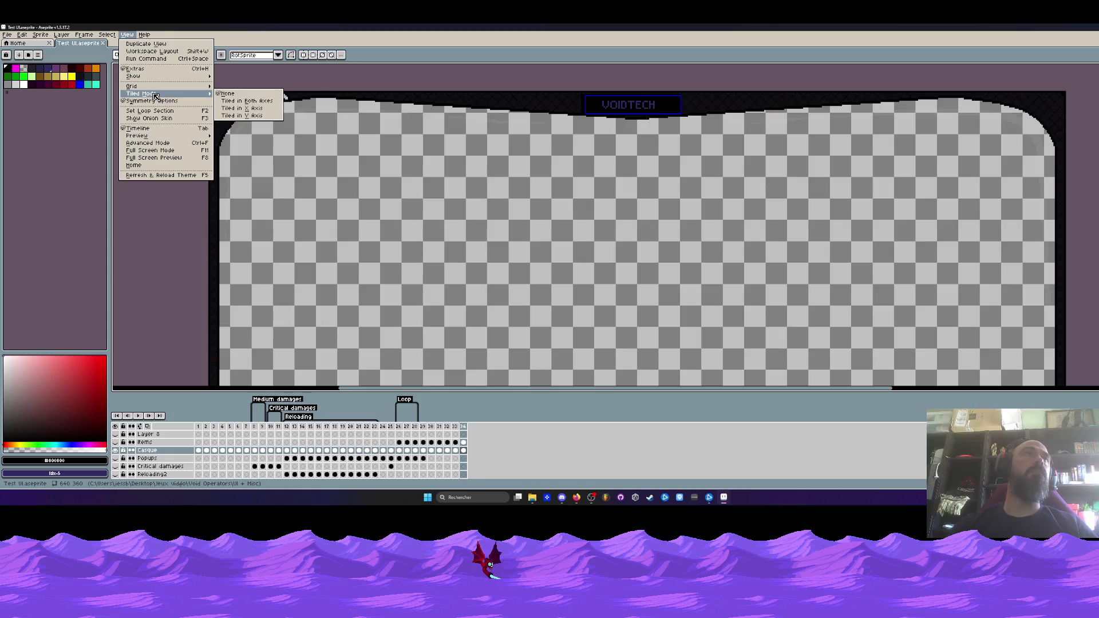
left_click(135, 69)
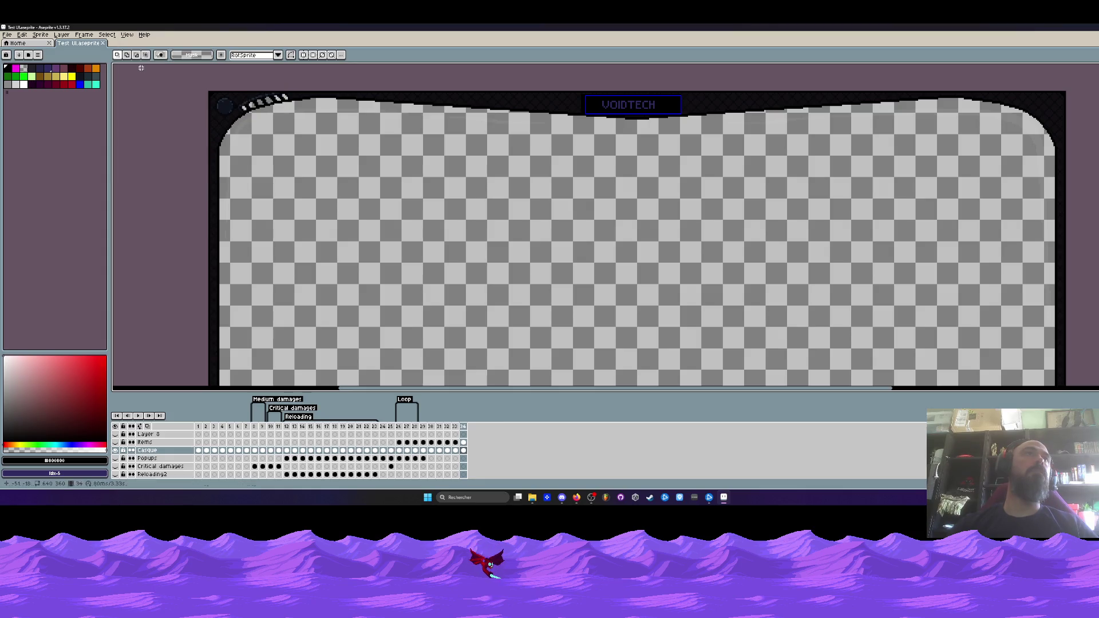
left_click(127, 34)
left_click(135, 69)
left_click(127, 35)
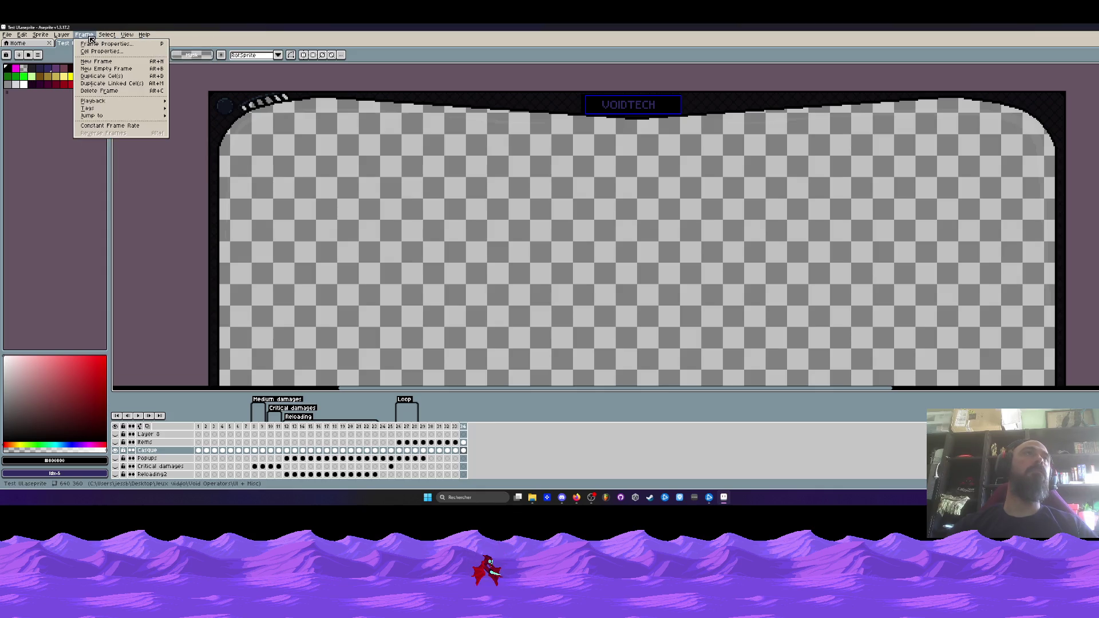
mouse_move(144, 34)
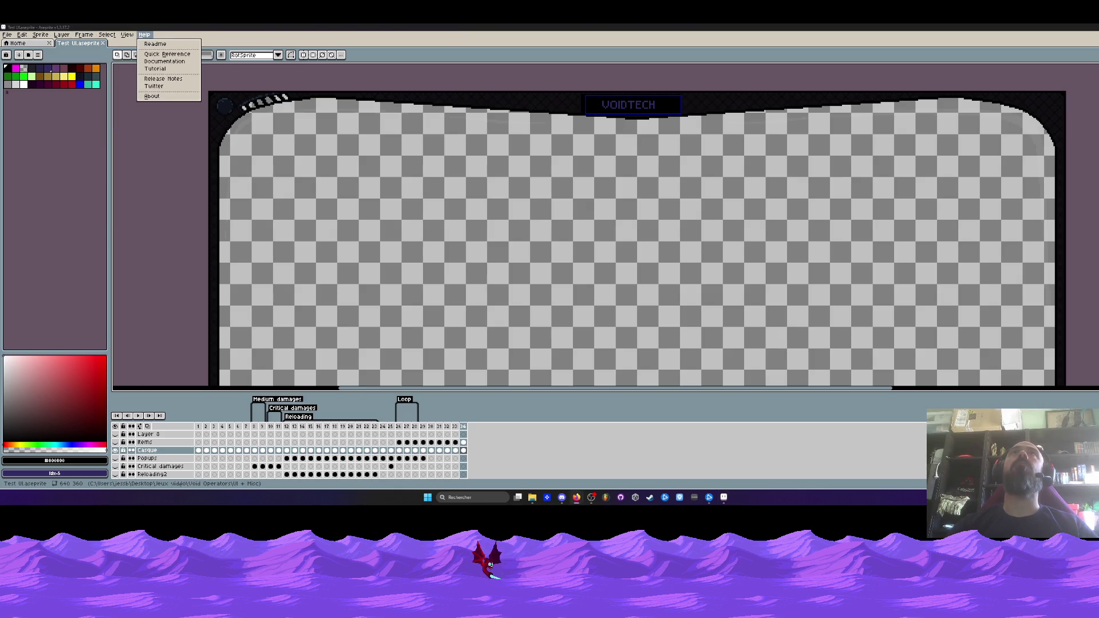
- With the Slice tool (Shift+C), select Slice 1 around the VOIDTECH label and delete it
key("shift+c")
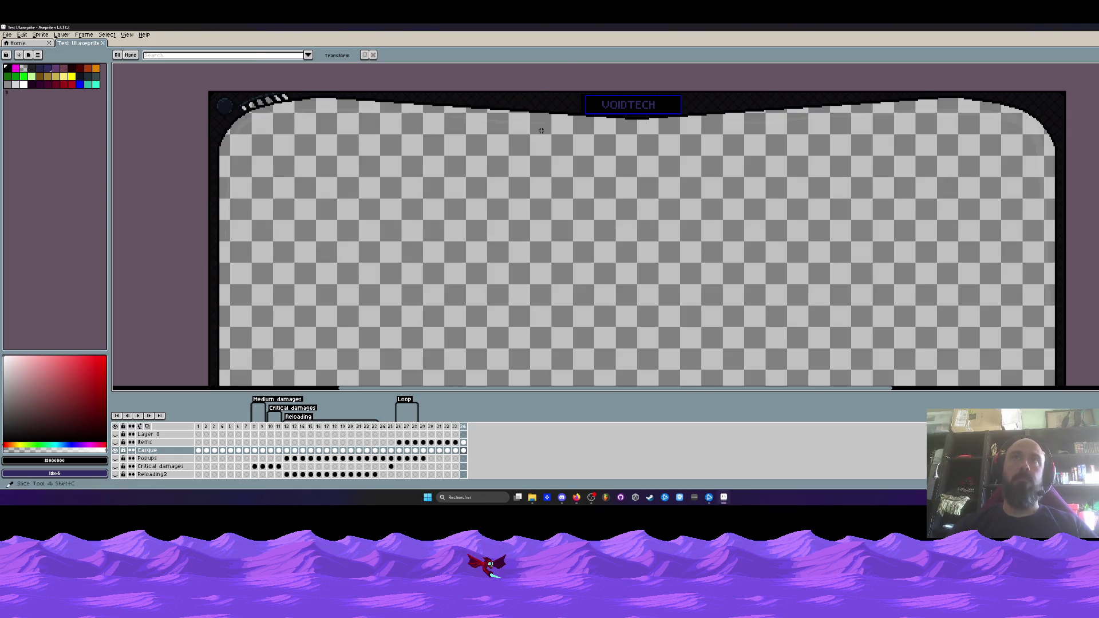
left_click(117, 55)
left_click(131, 55)
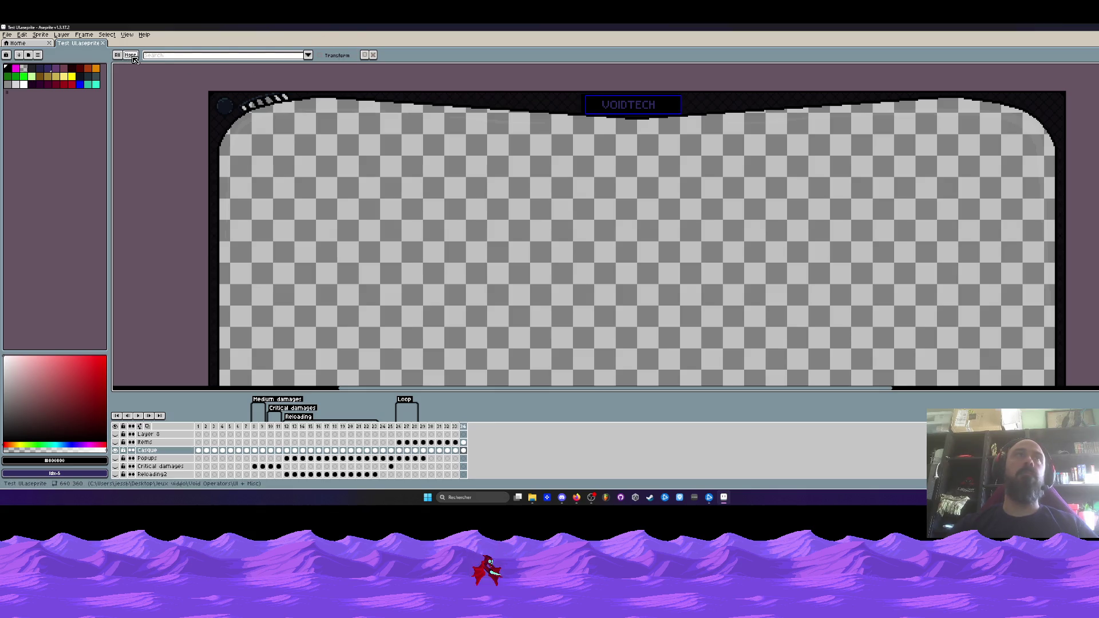
left_click(307, 55)
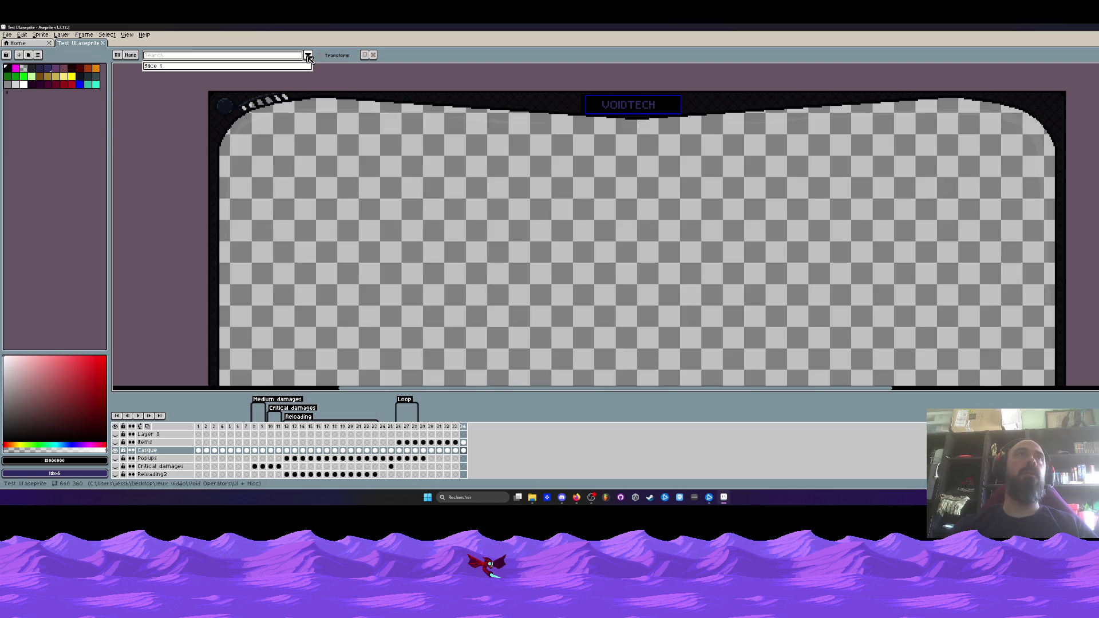
left_click(348, 56)
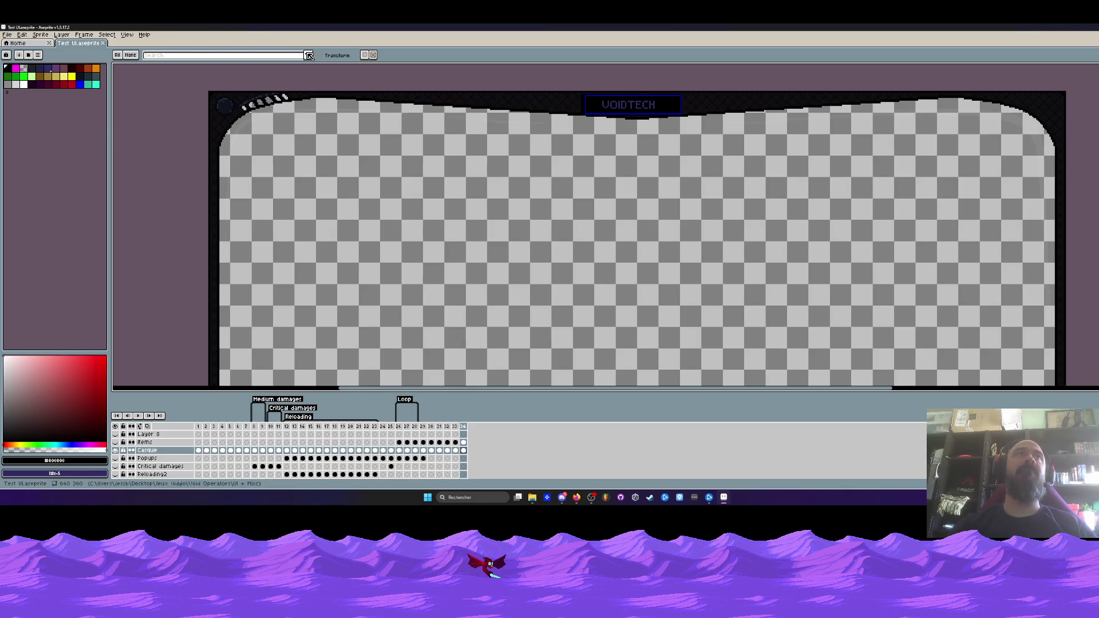
left_click(609, 95)
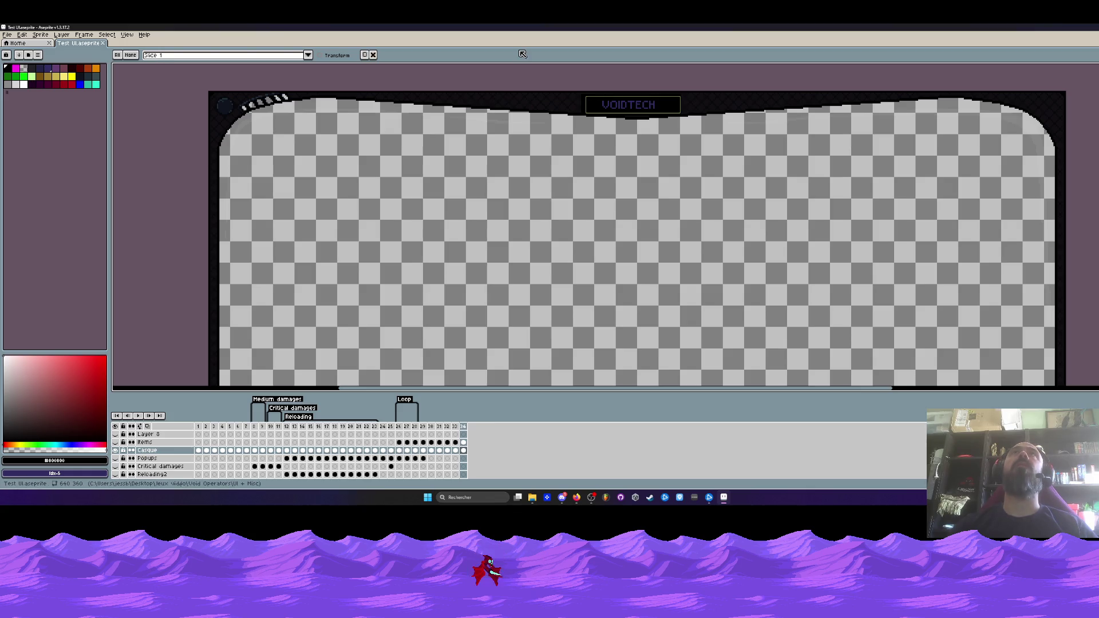
key("Delete")
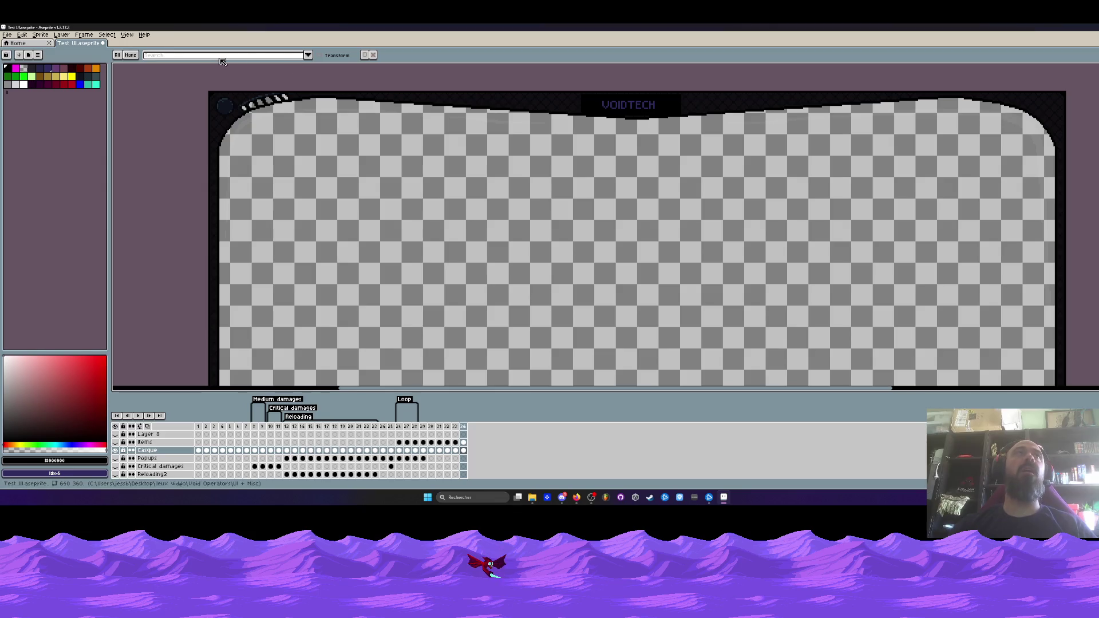
- Select the VOIDTECH text with the rectangular marquee and shift it right inside its black box
scroll(697, 107, "up", 1)
key("h")
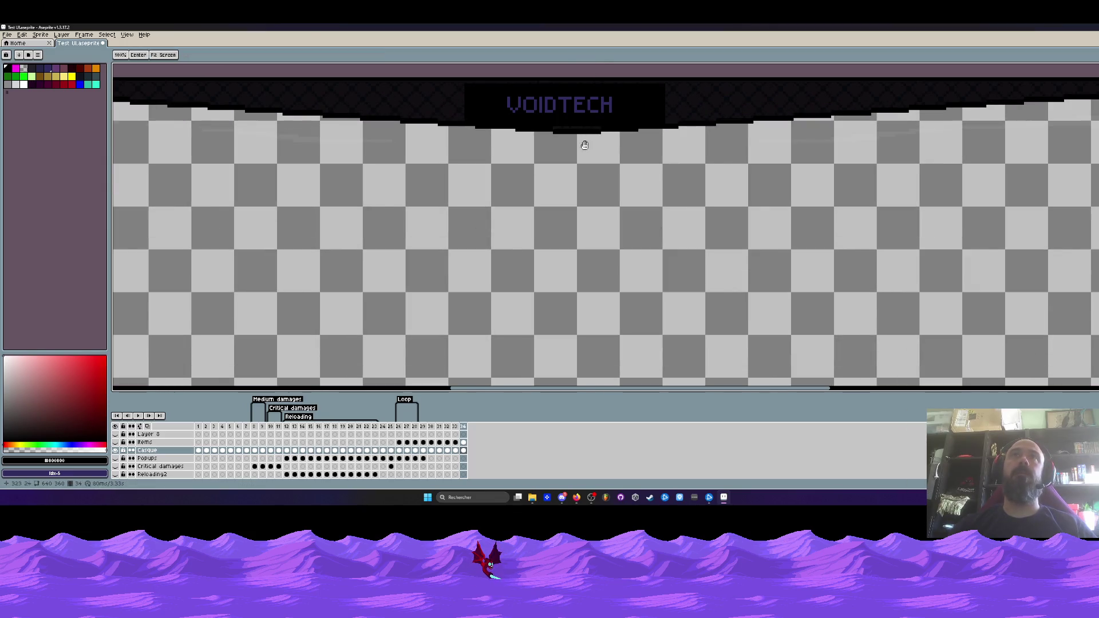
left_click_drag(583, 211, 584, 268)
scroll(547, 152, "up", 1)
scroll(579, 201, "up", 1)
key("c")
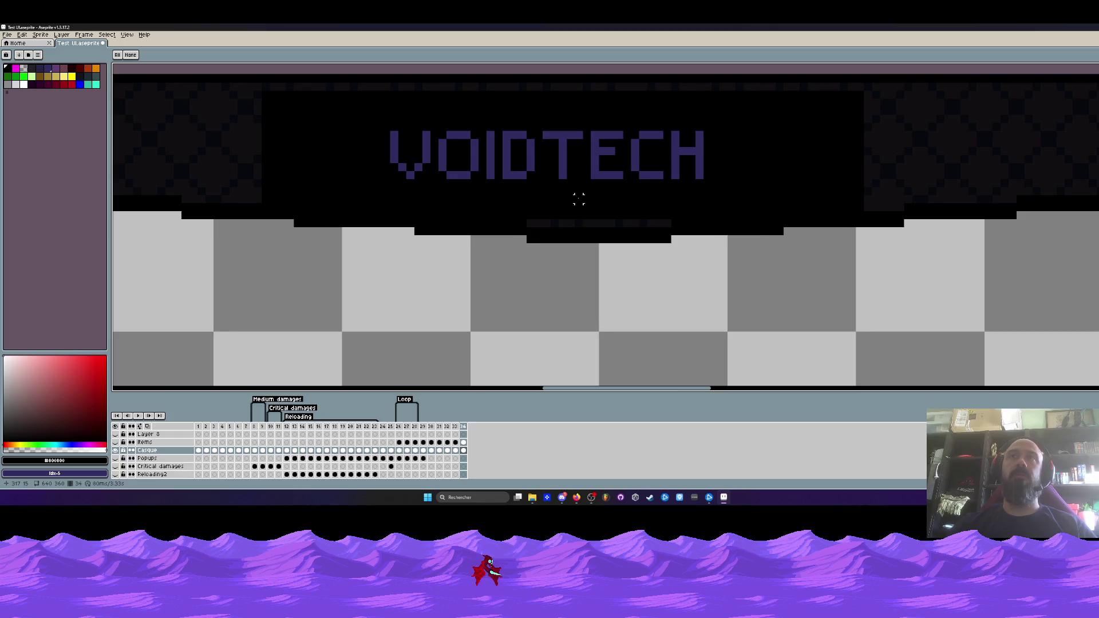
scroll(579, 199, "down", 1)
scroll(579, 199, "down", 1)
scroll(579, 199, "down", 1)
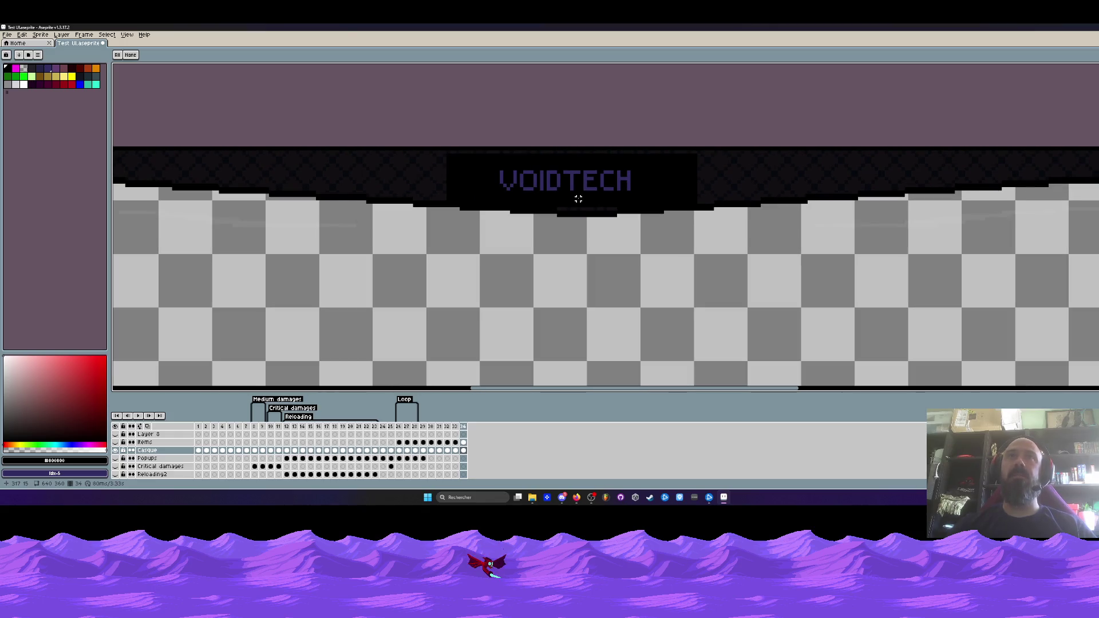
key("m")
scroll(545, 167, "up", 2)
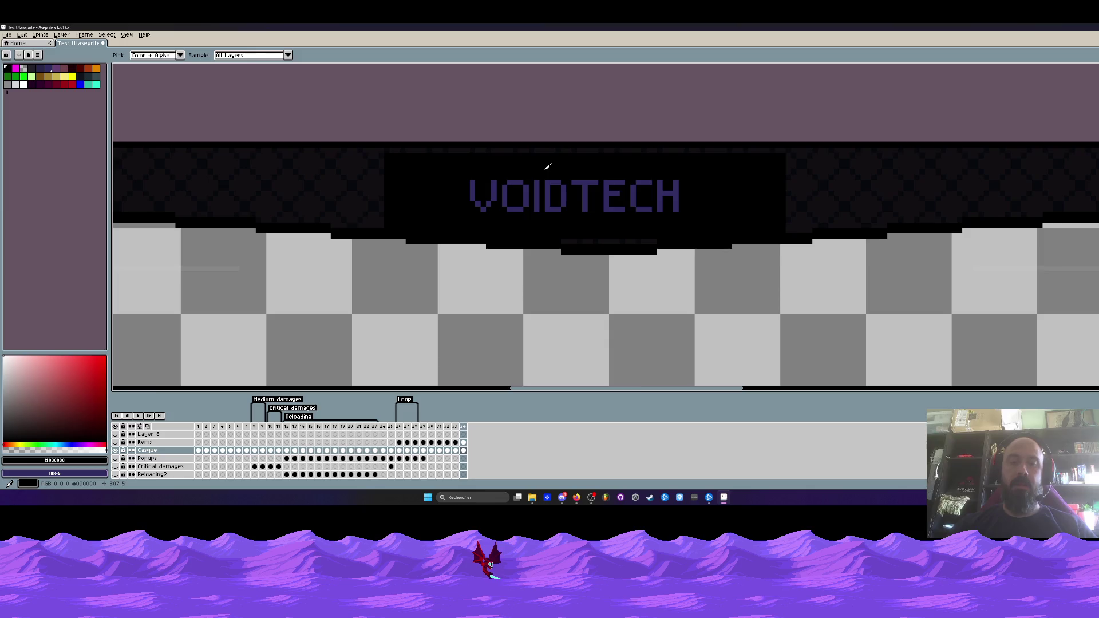
scroll(493, 173, "up", 2)
mouse_move(367, 155)
left_mouse_down()
mouse_move(822, 223)
mouse_move(833, 256)
left_mouse_up()
left_click_drag(777, 222, 819, 222)
- Cover the leftover grey gap by dragging a selected black block over it
scroll(815, 222, "down", 1)
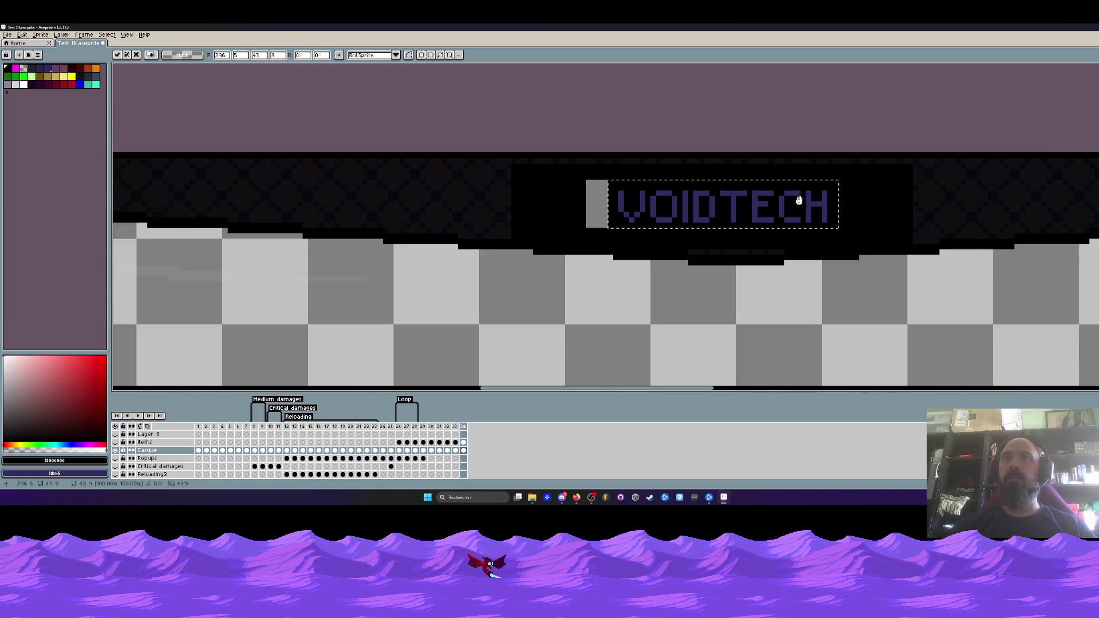
scroll(664, 206, "up", 2)
left_click_drag(420, 156, 497, 244)
mouse_move(457, 207)
left_mouse_down()
mouse_move(503, 211)
mouse_move(500, 226)
left_mouse_up()
scroll(498, 220, "down", 3)
scroll(573, 201, "down", 5)
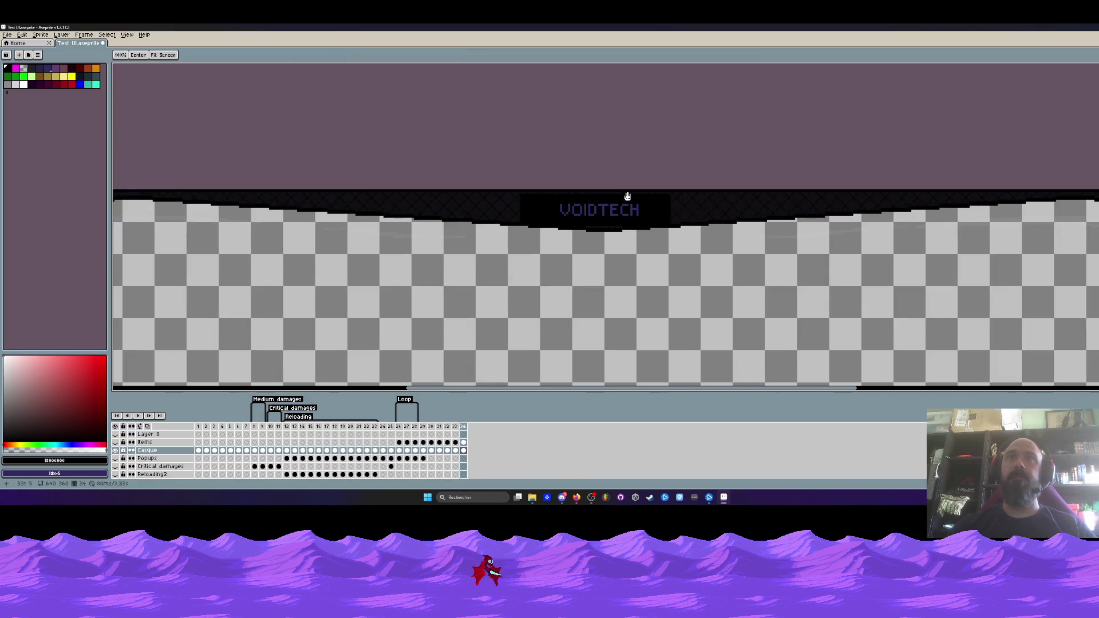
scroll(623, 146, "up", 1)
scroll(609, 129, "up", 5)
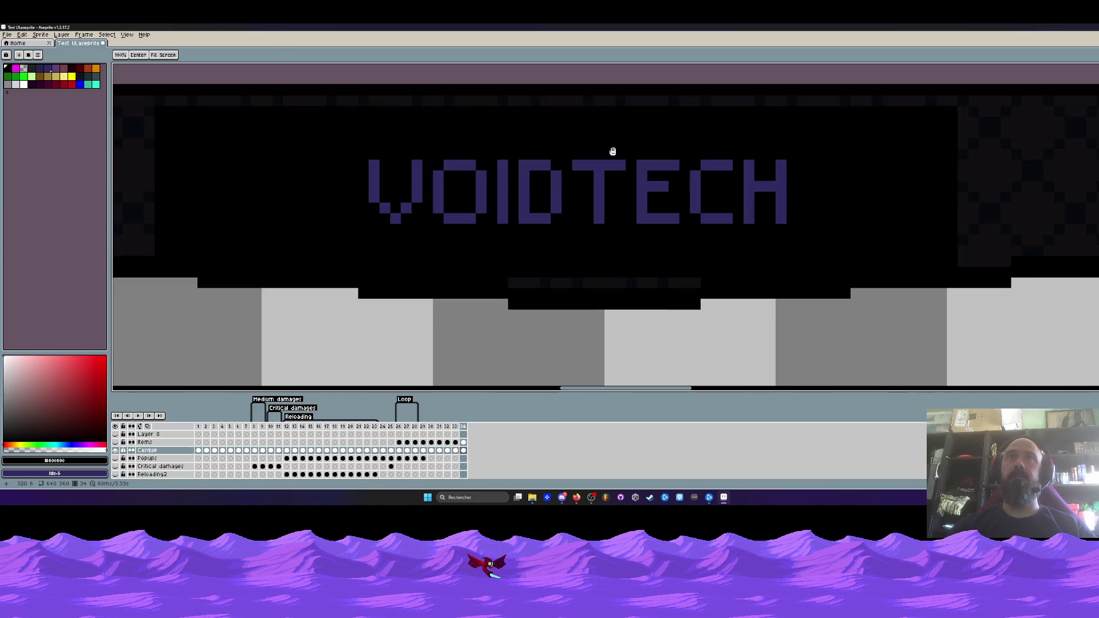
left_click(79, 76)
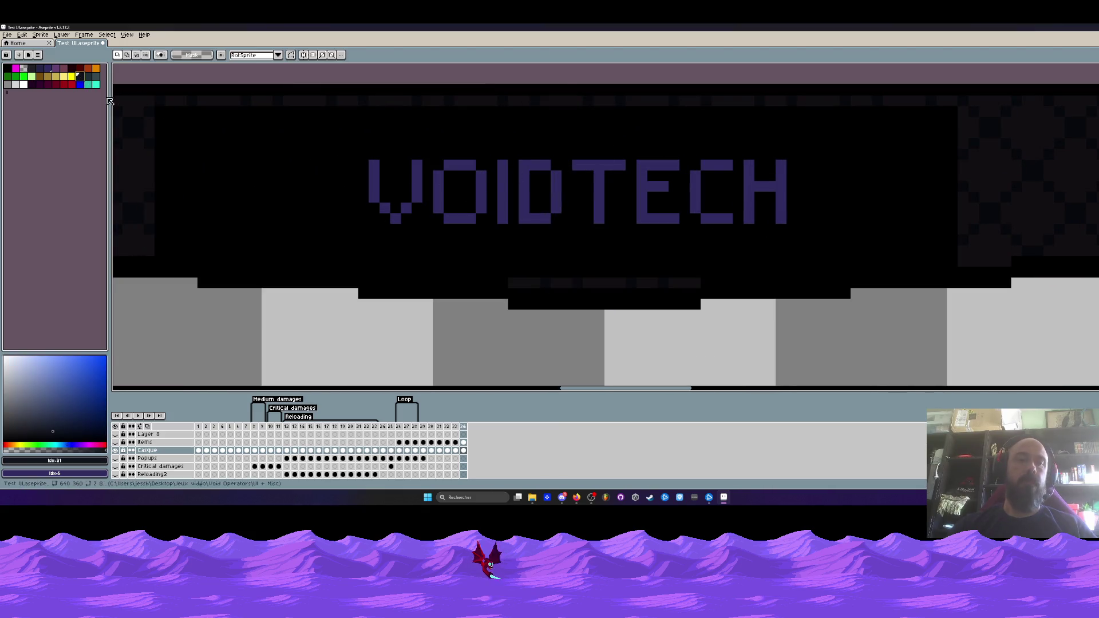
- Paint-bucket fill the V, O, I and D of VOIDTECH with dark blue
key("g")
scroll(410, 163, "up", 2)
left_click(334, 204)
left_click(354, 256)
left_click(378, 277)
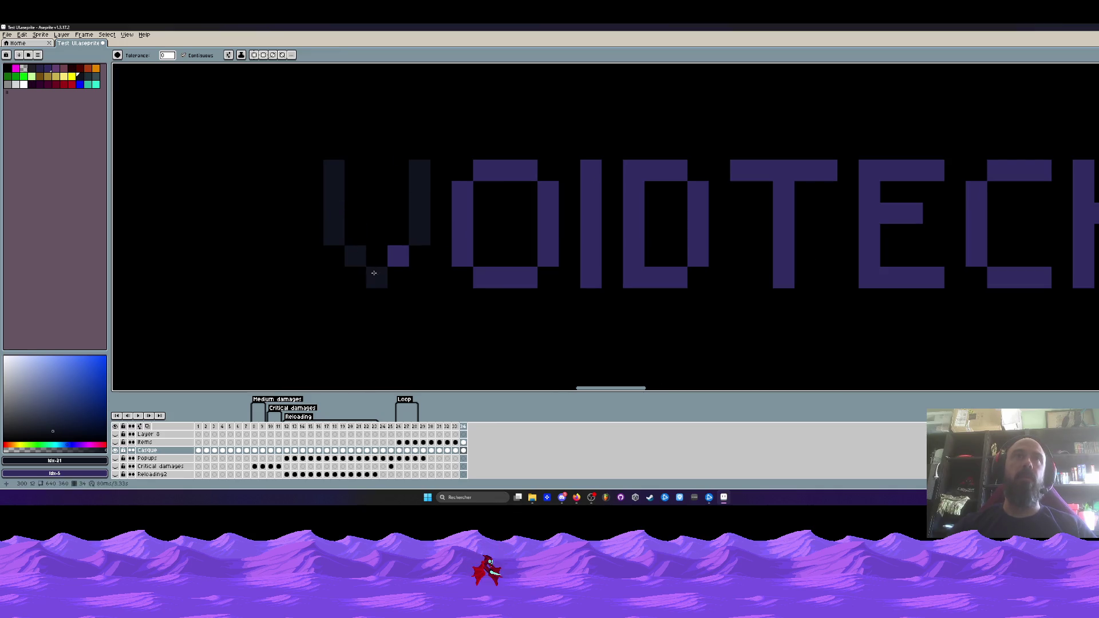
left_click(398, 257)
left_click(462, 213)
left_click(504, 277)
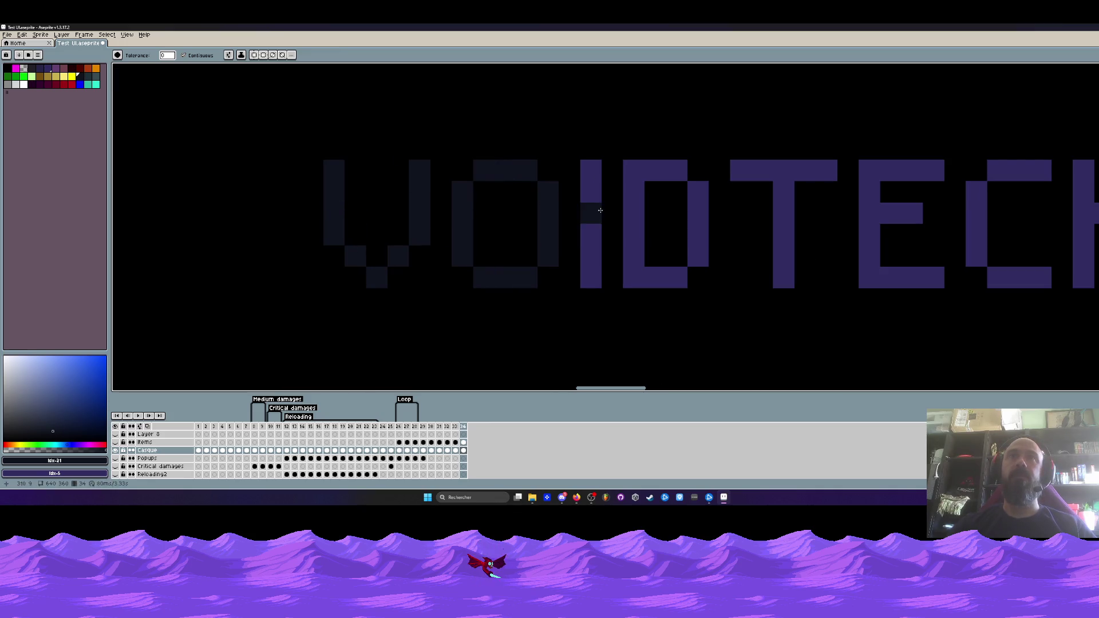
left_click(589, 229)
left_click(633, 223)
- Fill the T, E, C and H letters with the same dark blue
left_click(698, 223)
left_click(758, 172)
left_click(893, 171)
left_click(1025, 172)
left_click_drag(1025, 171, 694, 172)
left_click(697, 194)
left_click(790, 178)
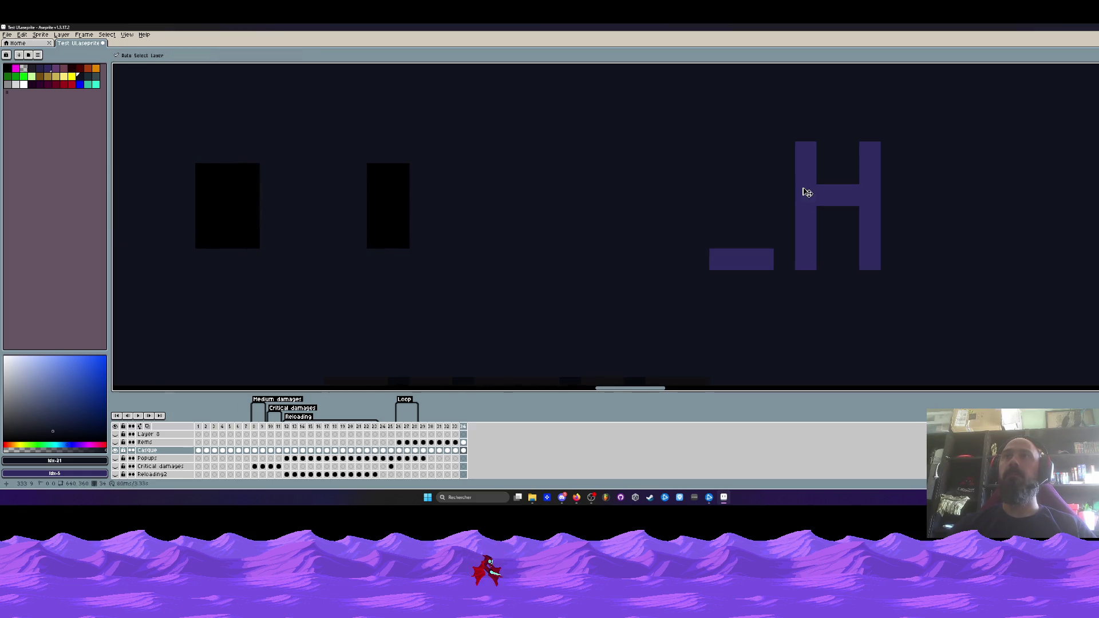
left_click(801, 189)
left_click(758, 258)
scroll(759, 209, "down", 4)
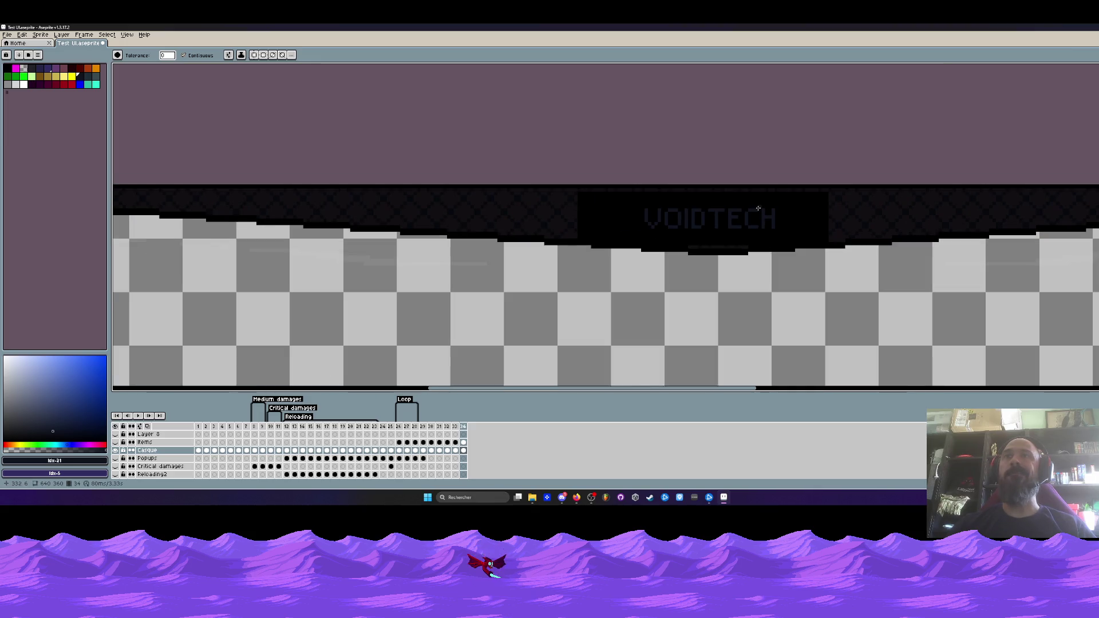
scroll(817, 216, "up", 1)
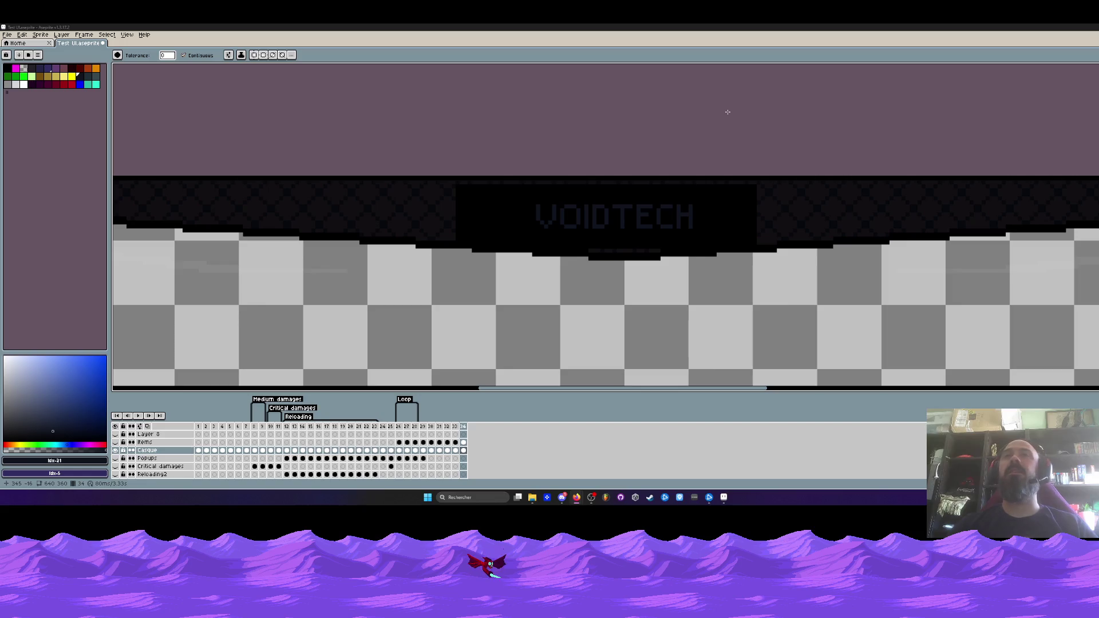
- Switch to the Pencil with black as the drawing colour while zooming around the frame
scroll(621, 256, "down", 3)
scroll(621, 256, "down", 3)
scroll(567, 248, "up", 3)
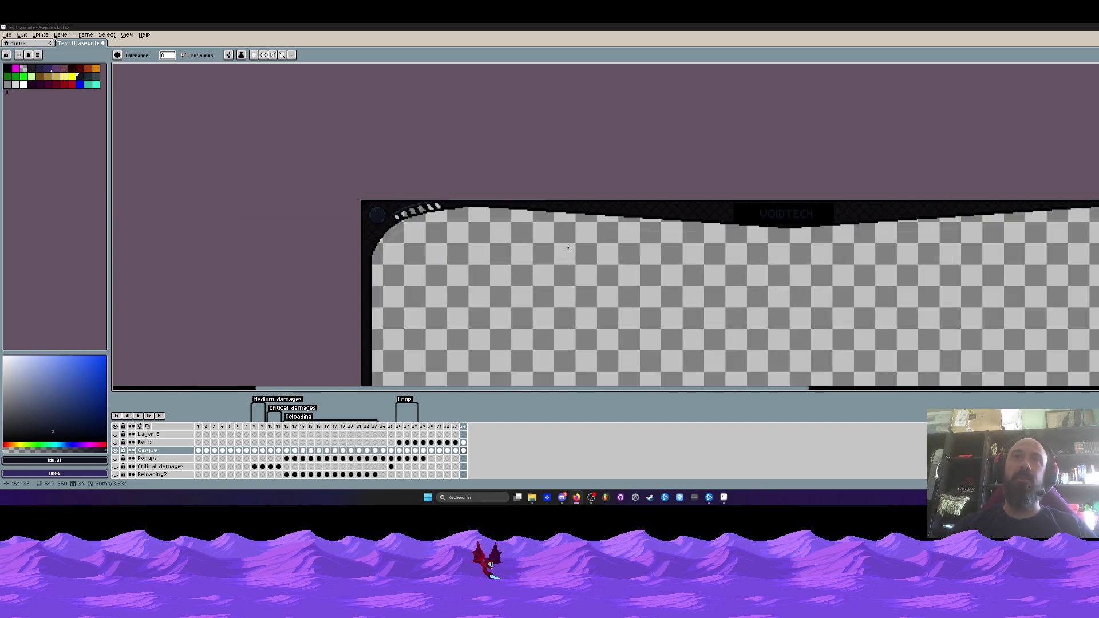
scroll(502, 220, "down", 2)
scroll(595, 192, "up", 2)
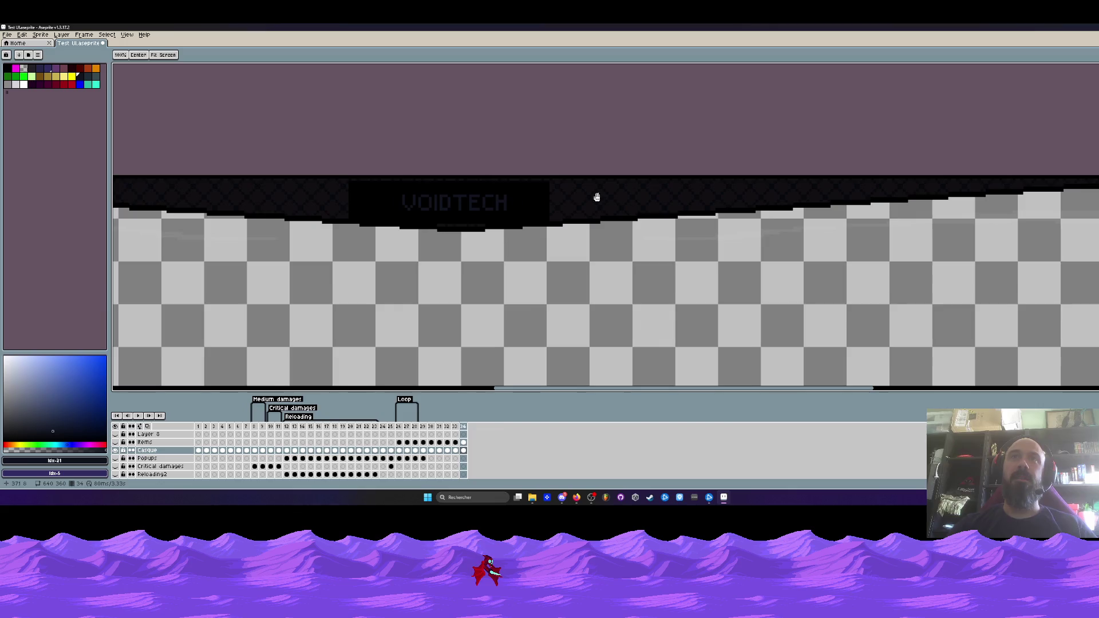
scroll(547, 216, "up", 3)
key("w")
scroll(412, 264, "up", 2)
key("b")
left_click(434, 240, "alt")
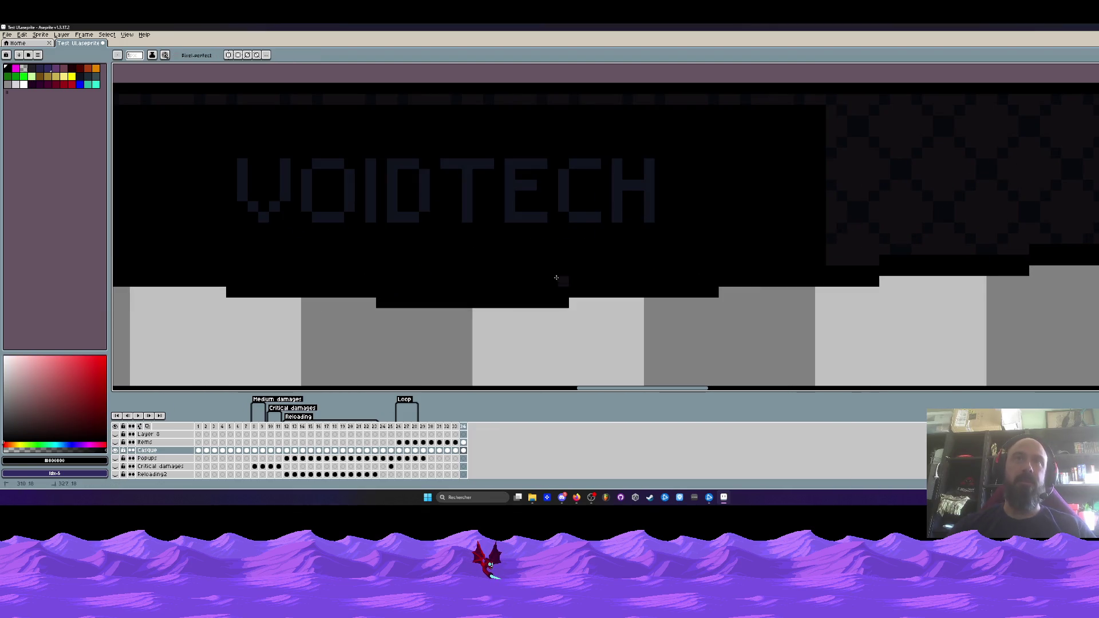
scroll(572, 271, "down", 2)
scroll(576, 269, "down", 1)
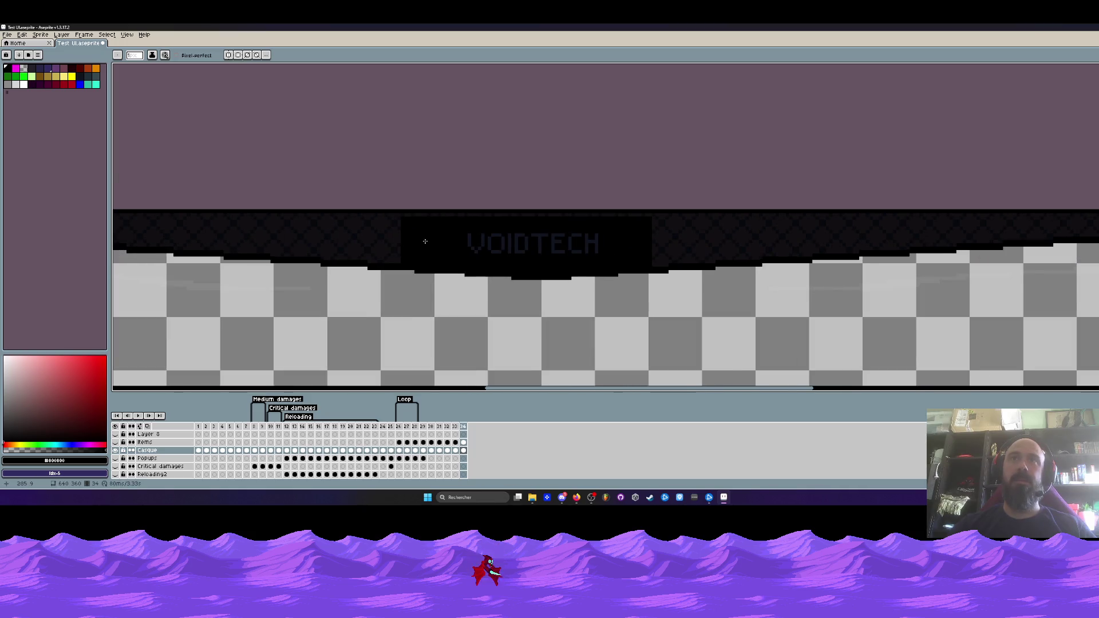
scroll(425, 241, "down", 3)
left_click_drag(520, 211, 504, 203)
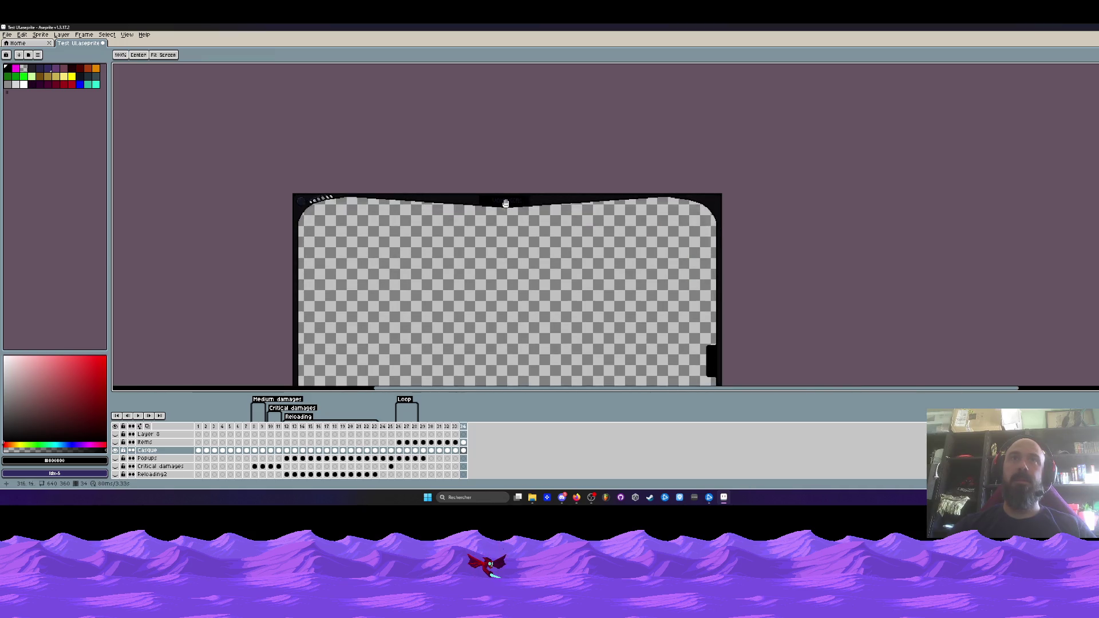
scroll(500, 202, "up", 4)
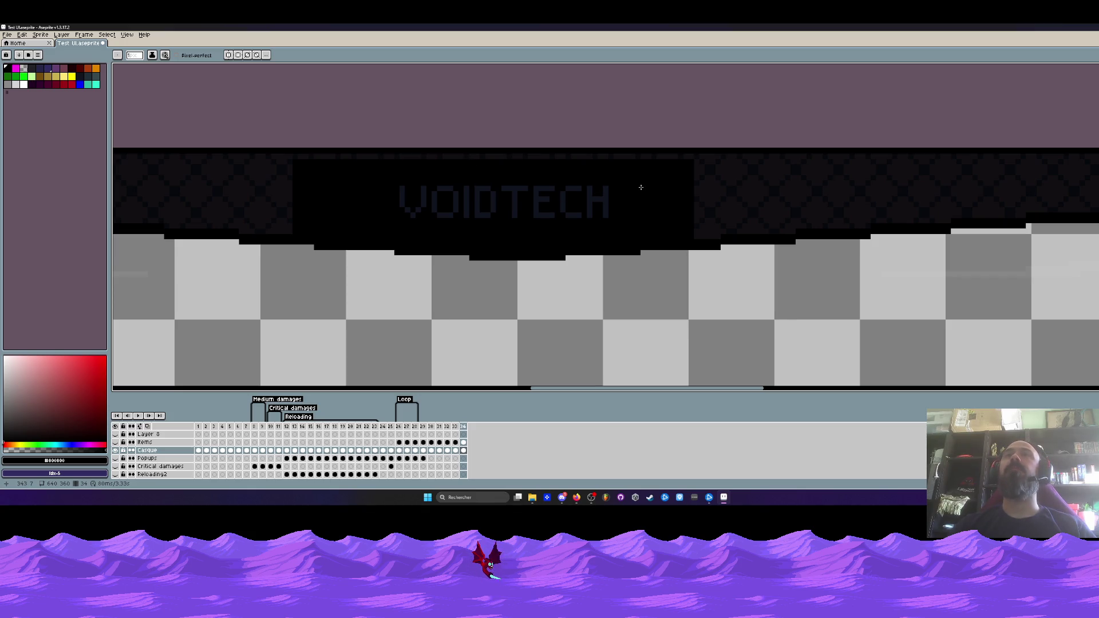
- Draw a dark blue diagonal stroke after VOIDTECH, then undo it with Ctrl+Z
left_click(80, 76)
left_click_drag(617, 176, 638, 224)
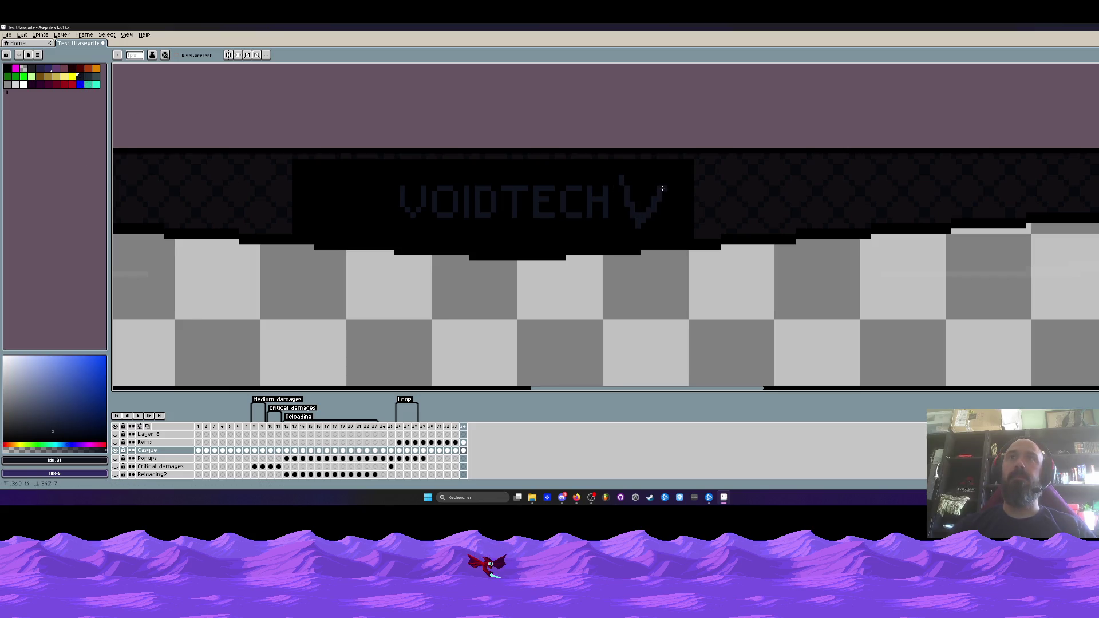
key("ctrl+z")
key("ctrl+z")
key("ctrl+z")
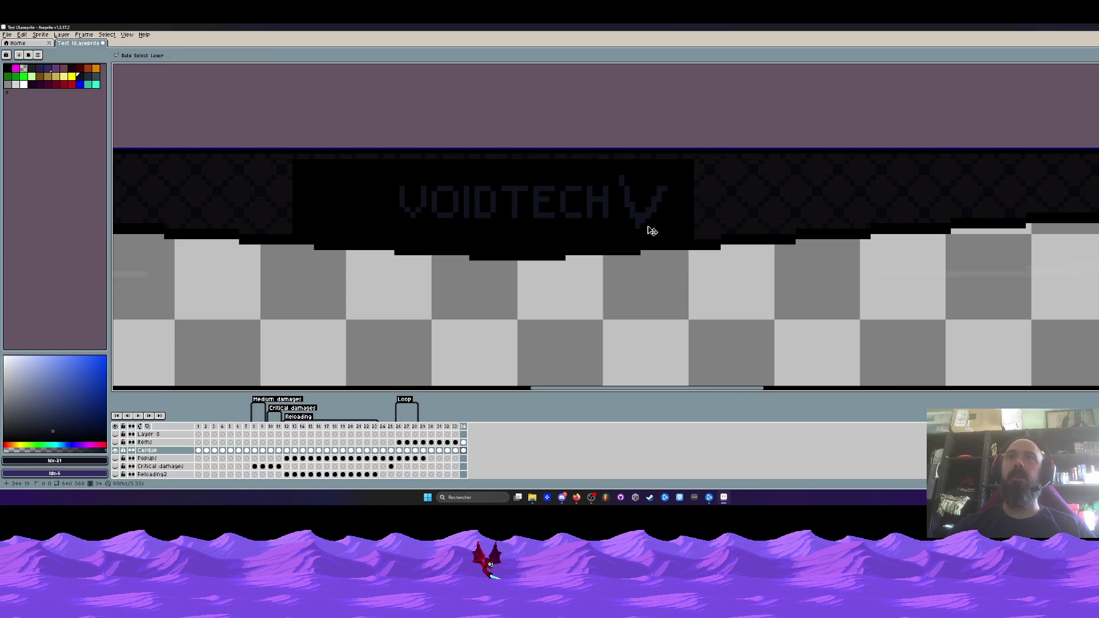
key("ctrl+z")
scroll(605, 216, "down", 1)
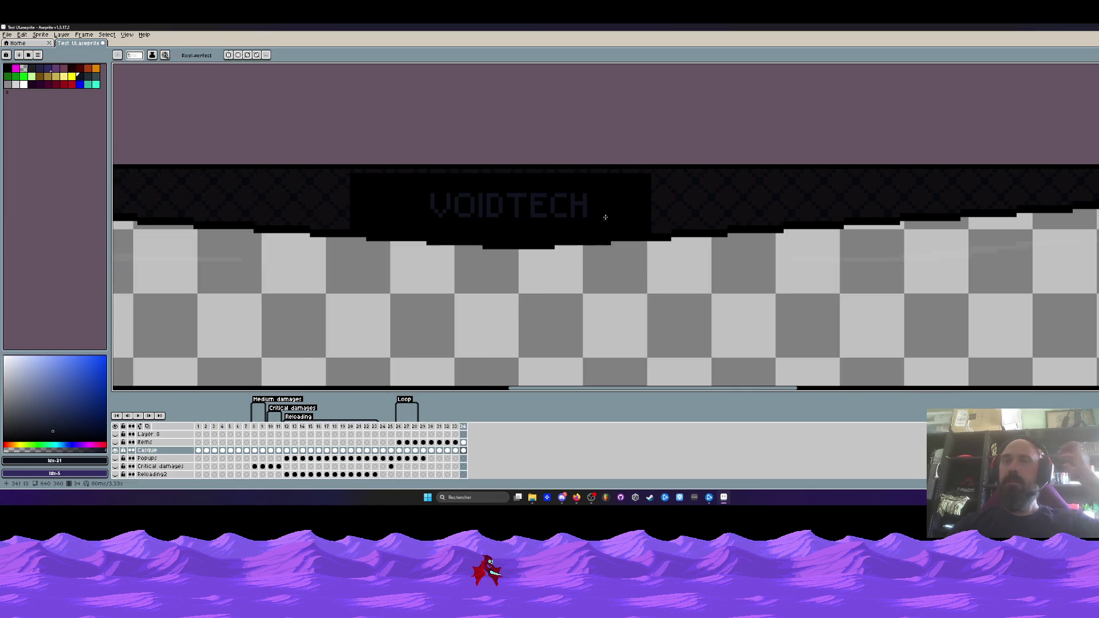
scroll(642, 227, "down", 2)
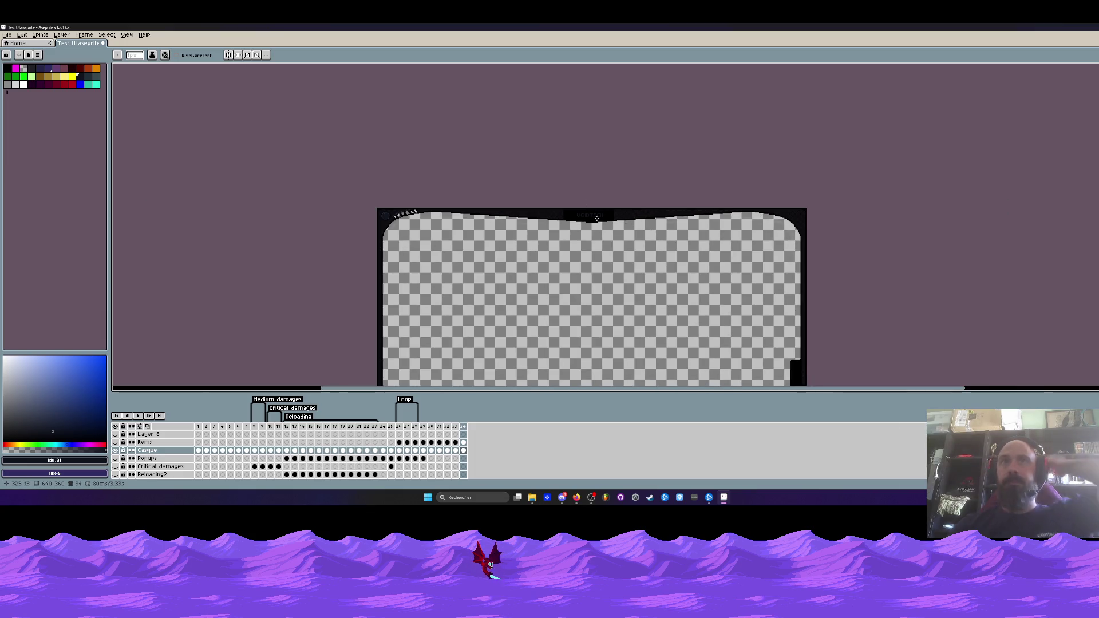
scroll(577, 210, "up", 3)
scroll(577, 210, "up", 2)
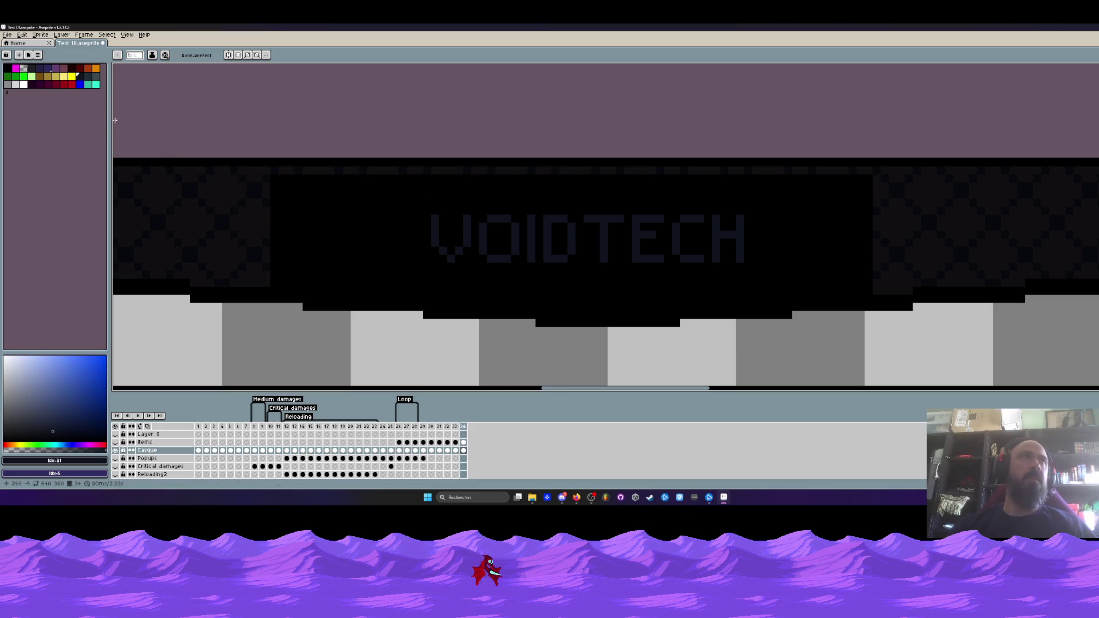
- In dark blue, draw a dotted vertical line left of VOIDTECH, turning diagonally at the top
left_click(80, 69)
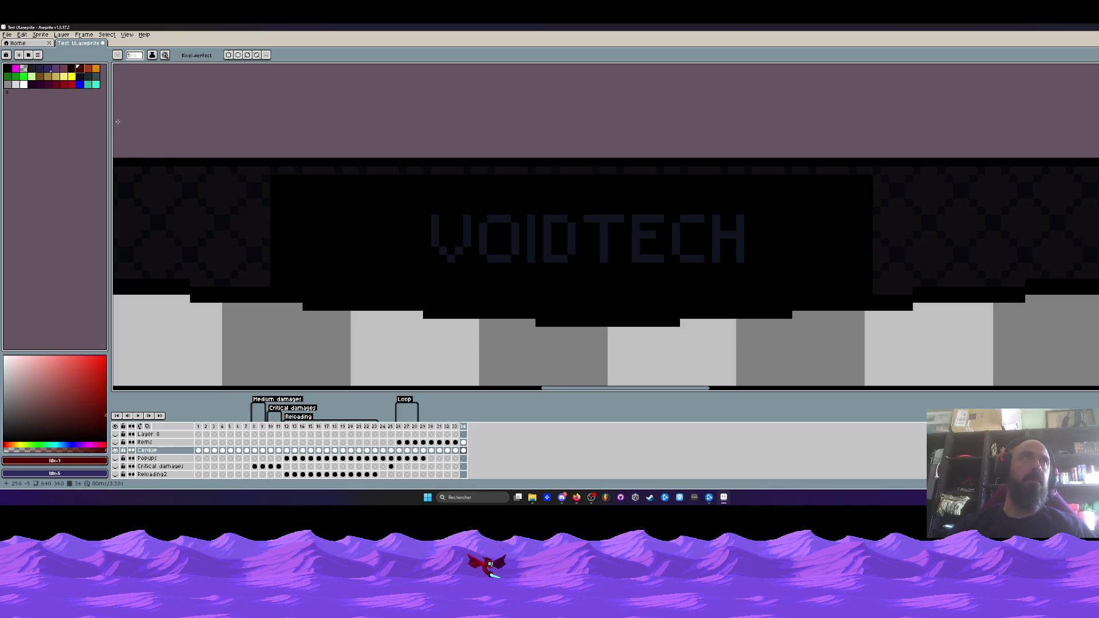
left_click(81, 79)
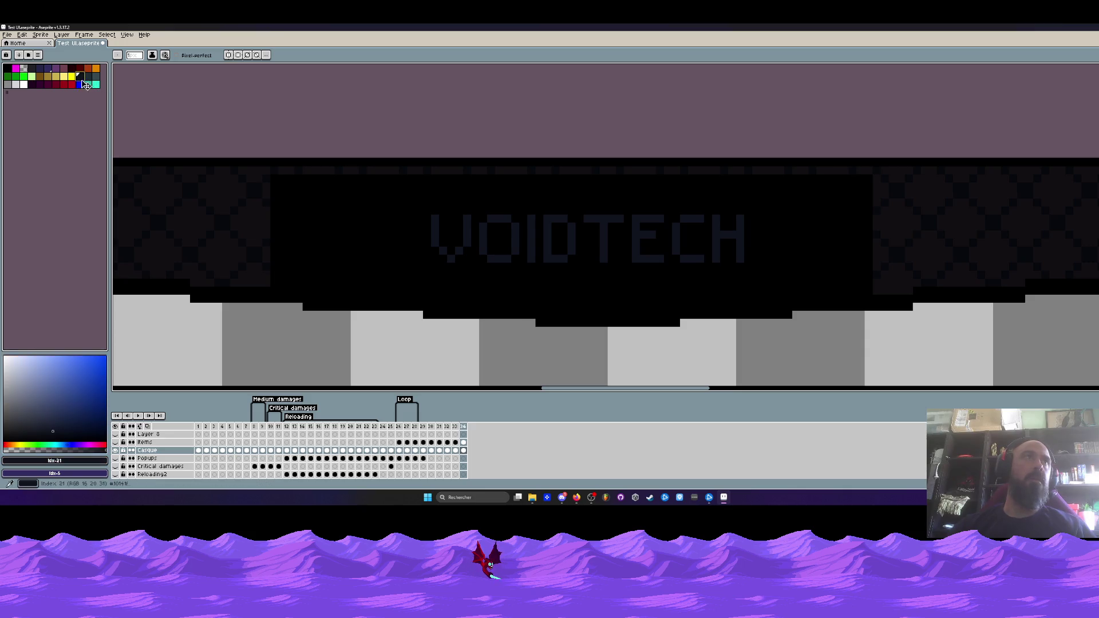
left_click(291, 280)
left_click_drag(291, 268, 292, 243)
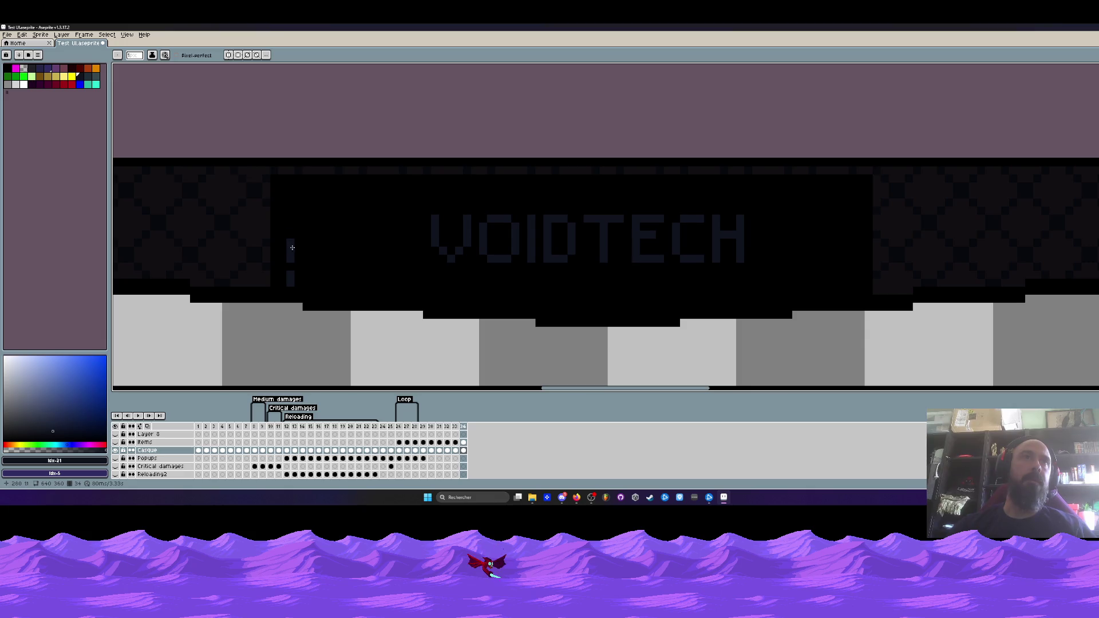
left_click(292, 250)
left_click(293, 234)
left_click_drag(293, 234, 293, 218)
key("ctrl+z")
mouse_move(291, 217)
left_mouse_down()
mouse_move(302, 184)
mouse_move(353, 188)
left_mouse_up()
- Add dashes along the bracket's bottom edge running right beneath VOIDTECH
scroll(358, 188, "down", 3)
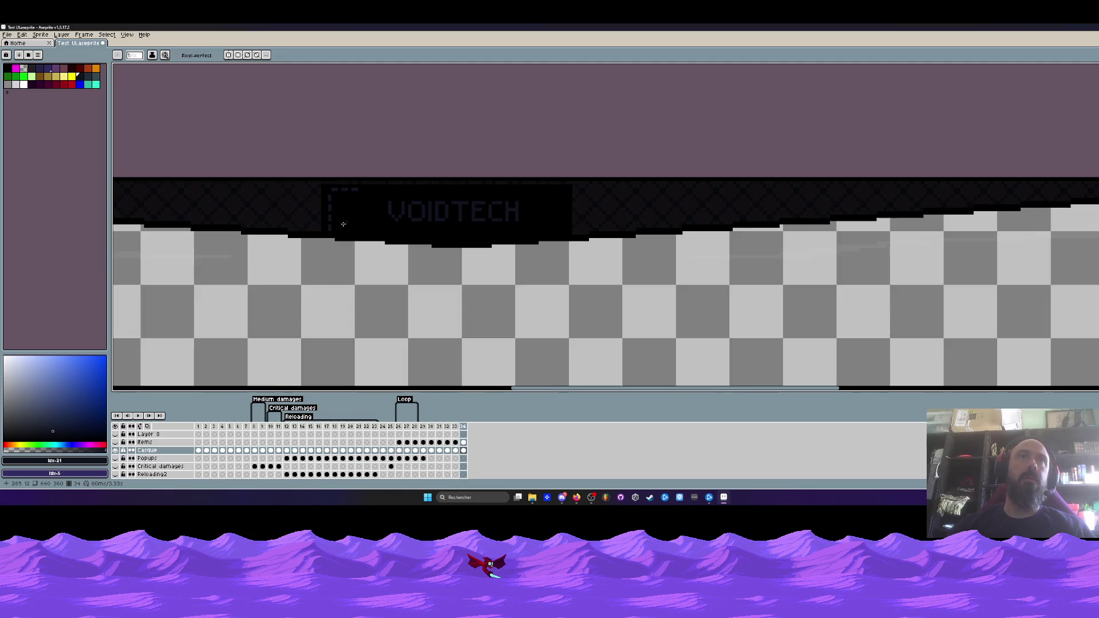
scroll(341, 233, "up", 5)
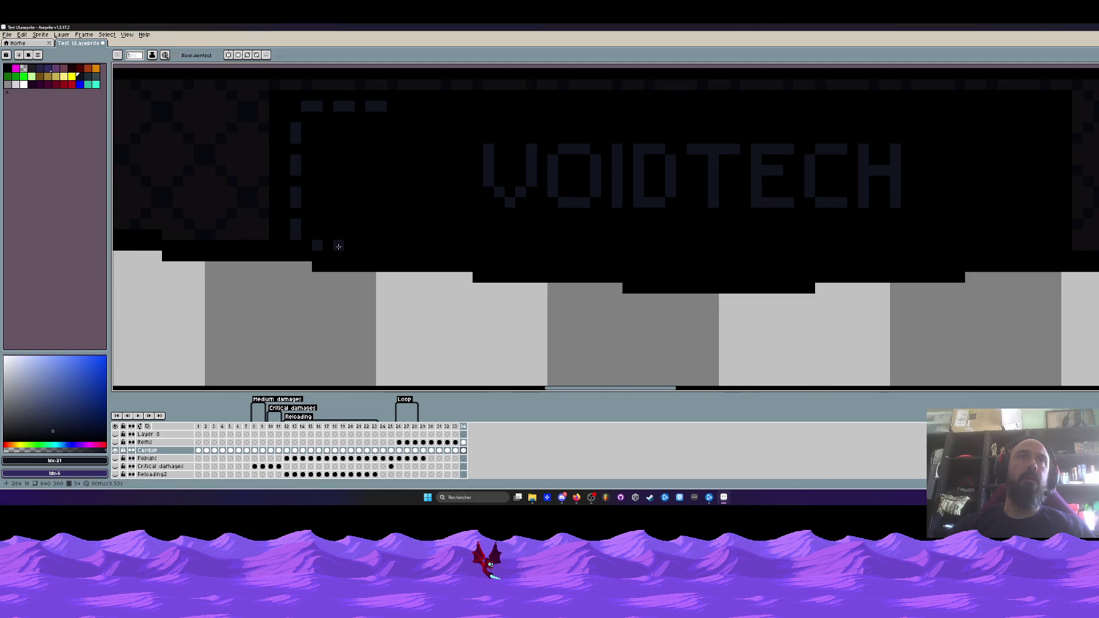
left_click(360, 255)
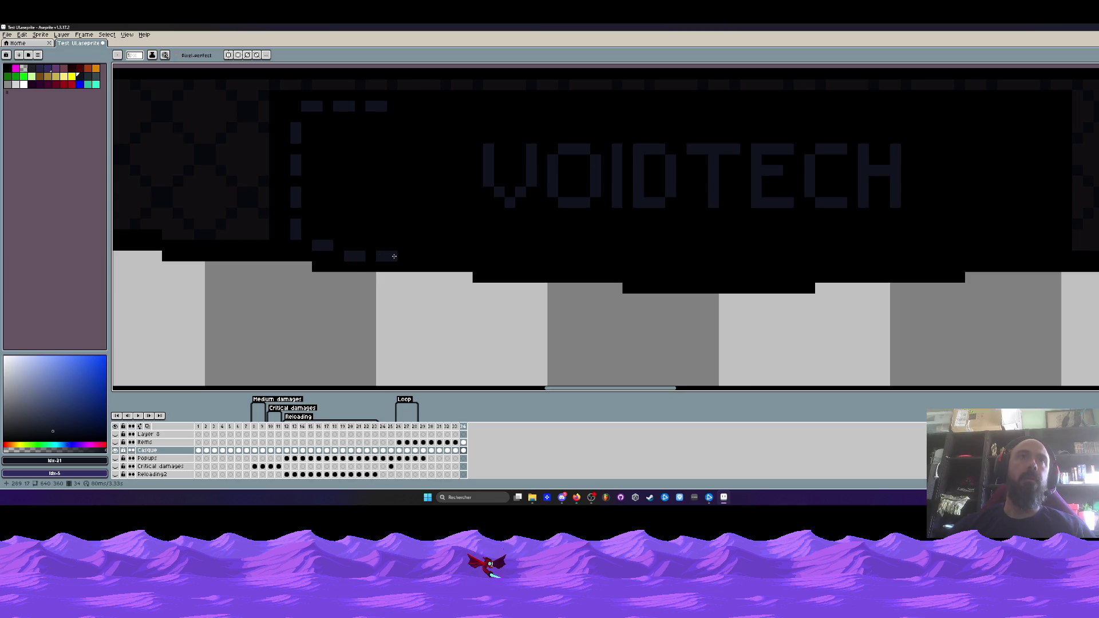
left_click(416, 257)
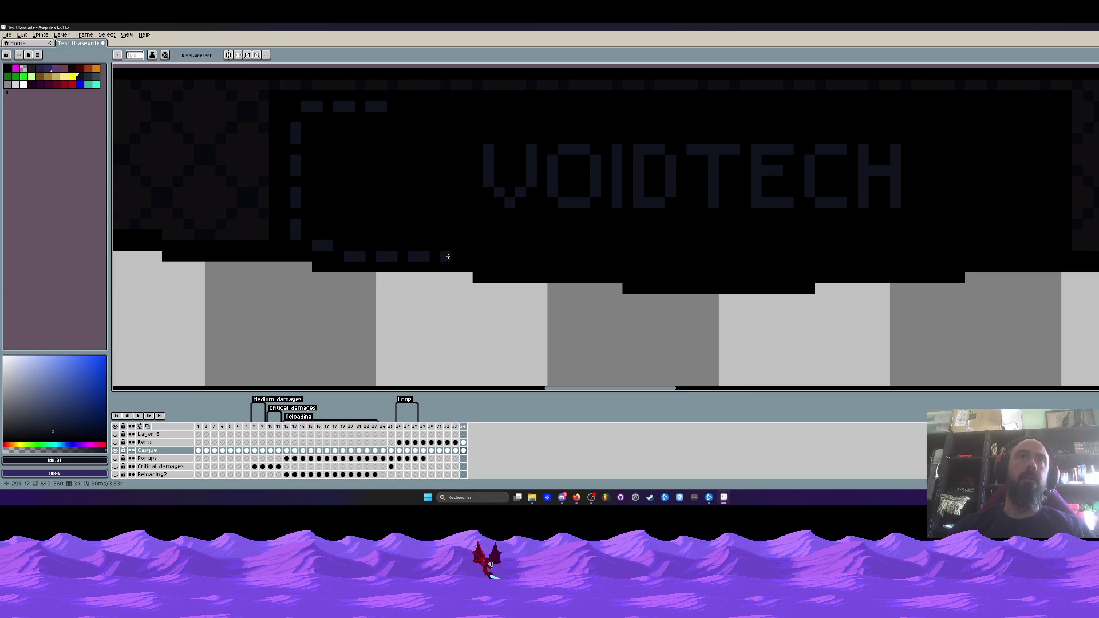
left_click(456, 257)
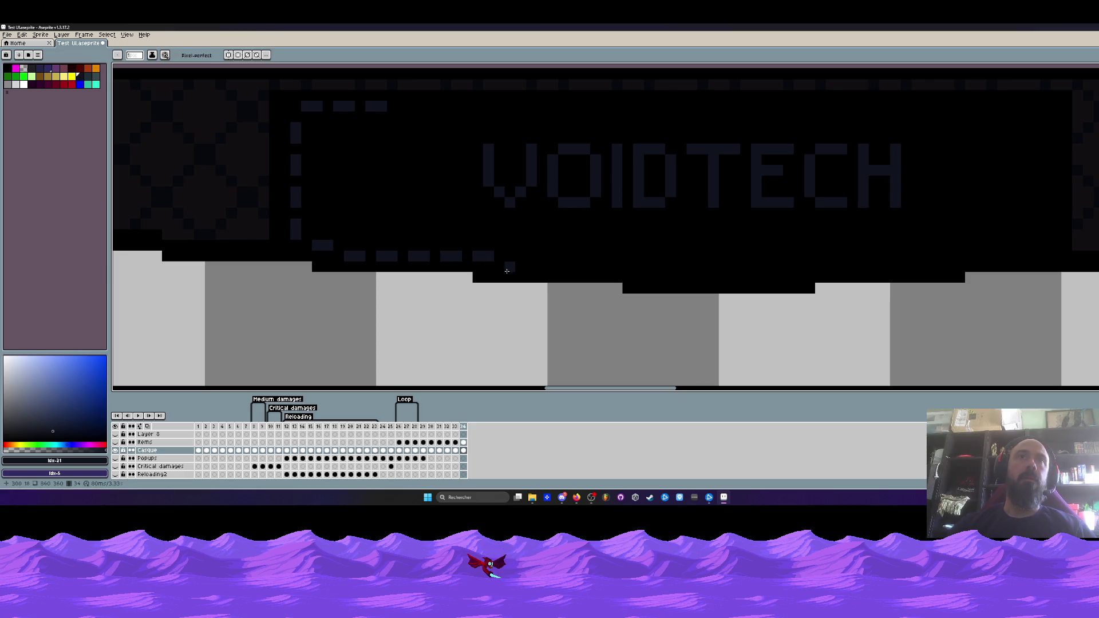
scroll(506, 271, "down", 5)
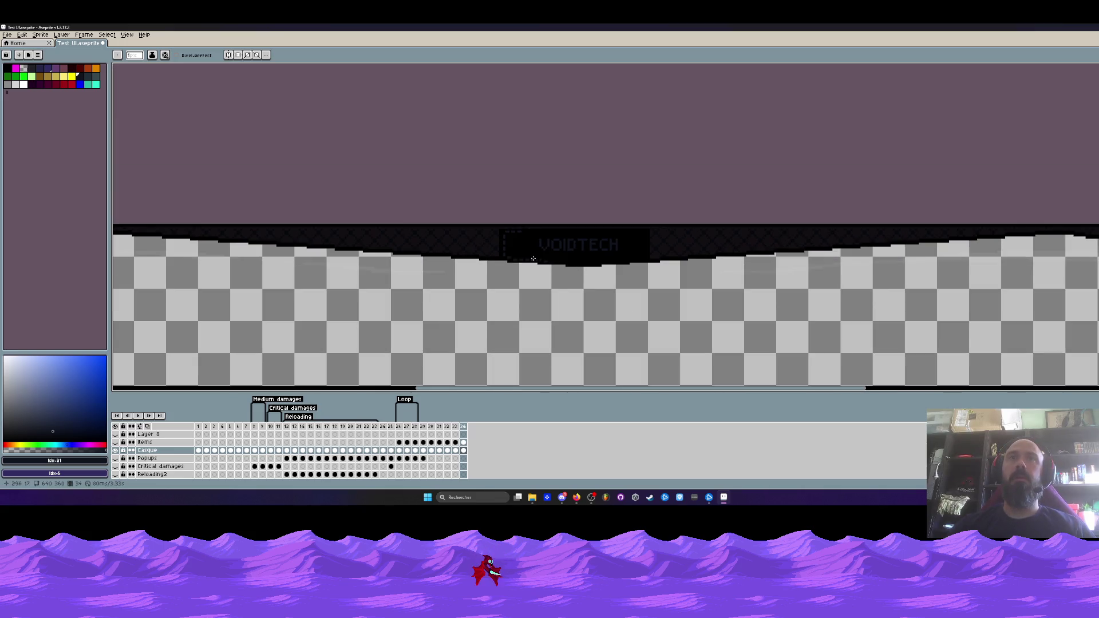
- Sample the dark panel colour, paint a strip beside the bracket, then sample a near-black
scroll(521, 250, "up", 3)
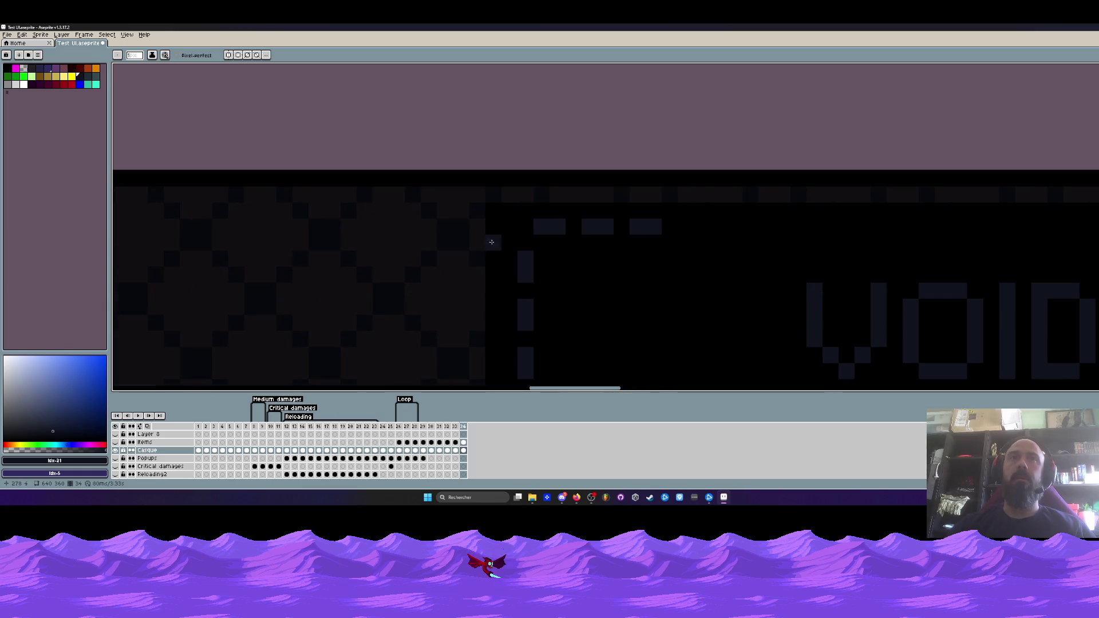
key("i")
left_click(481, 237)
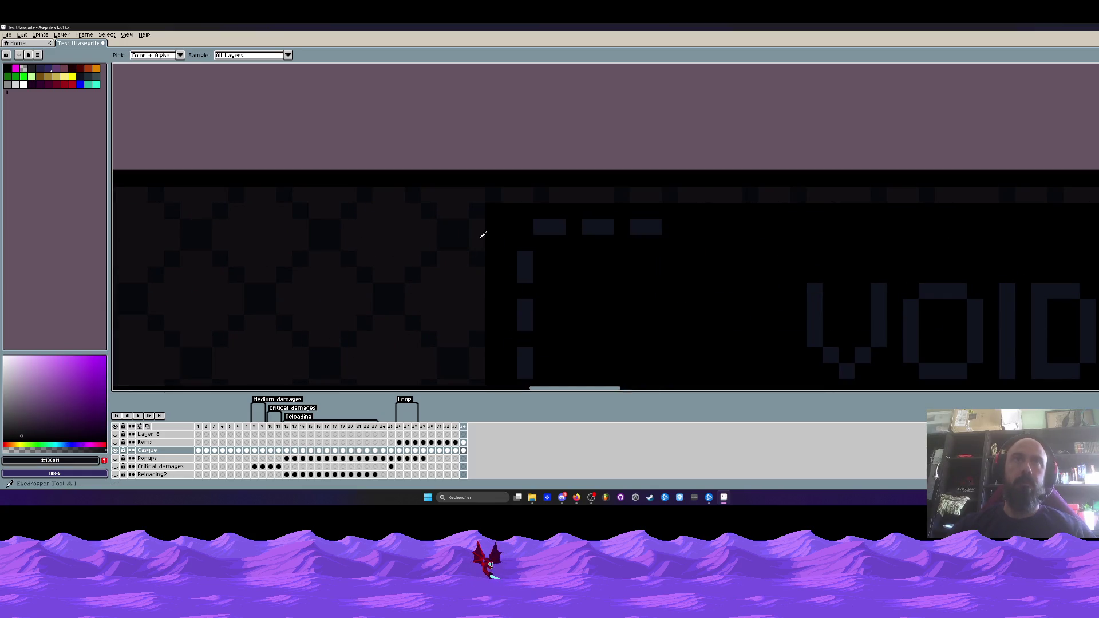
key("b")
left_click_drag(488, 209, 510, 229)
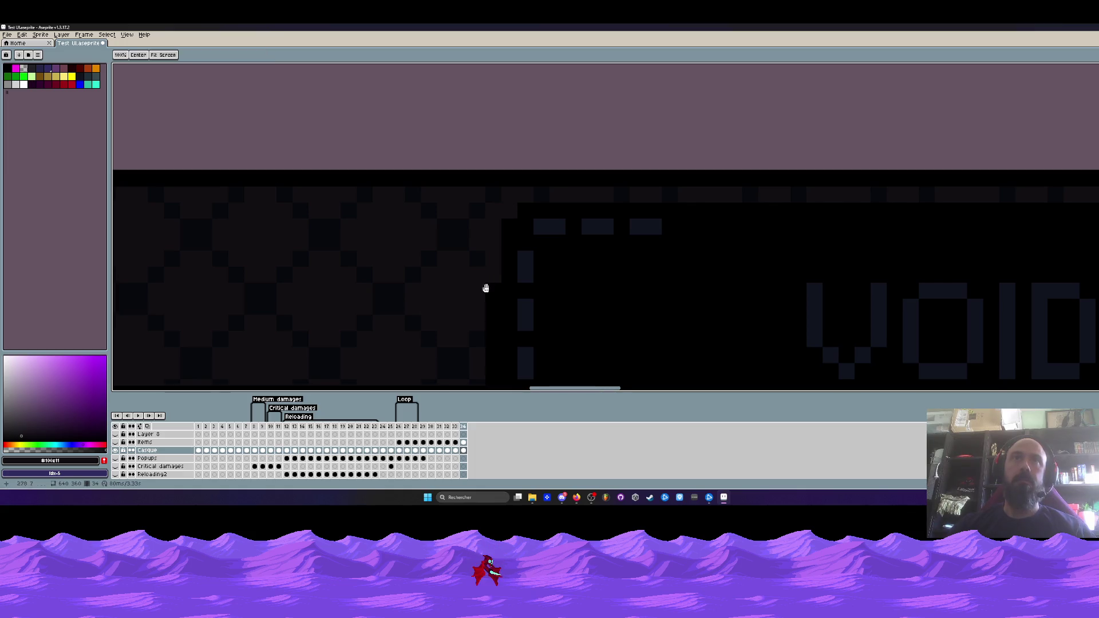
scroll(491, 183, "down", 2)
left_click_drag(490, 183, 488, 320)
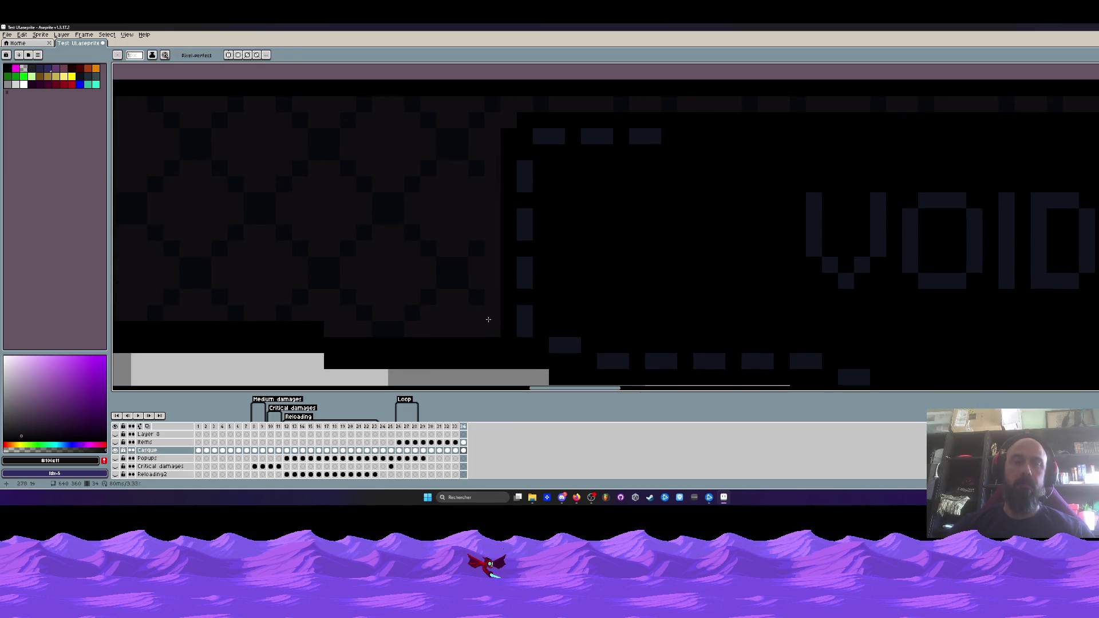
left_click(480, 296, "alt")
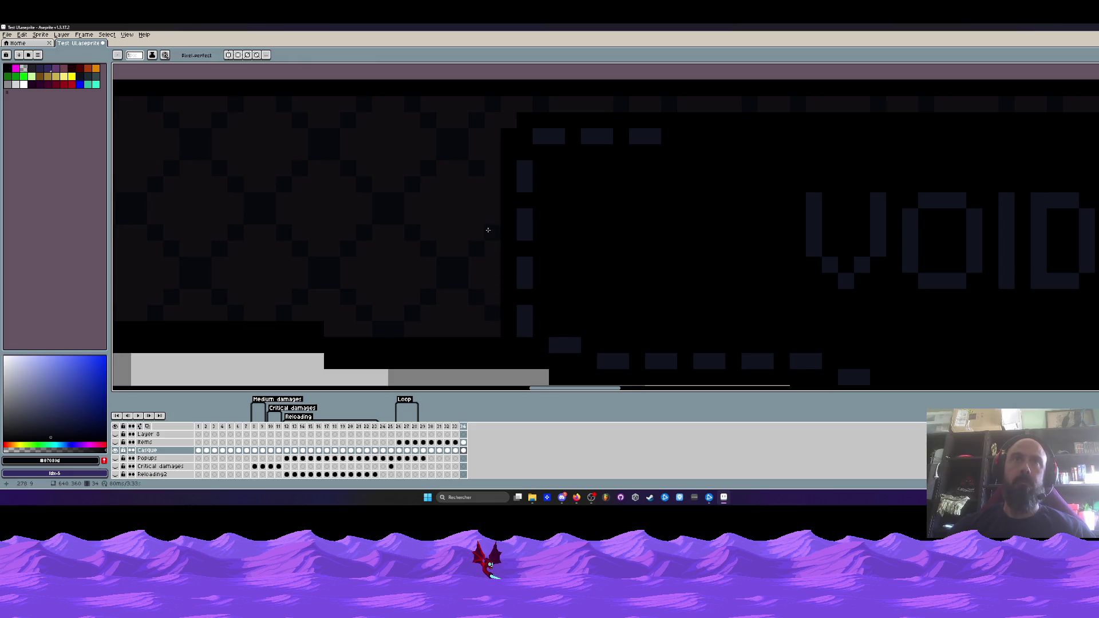
scroll(492, 182, "up", 2)
scroll(526, 198, "down", 4)
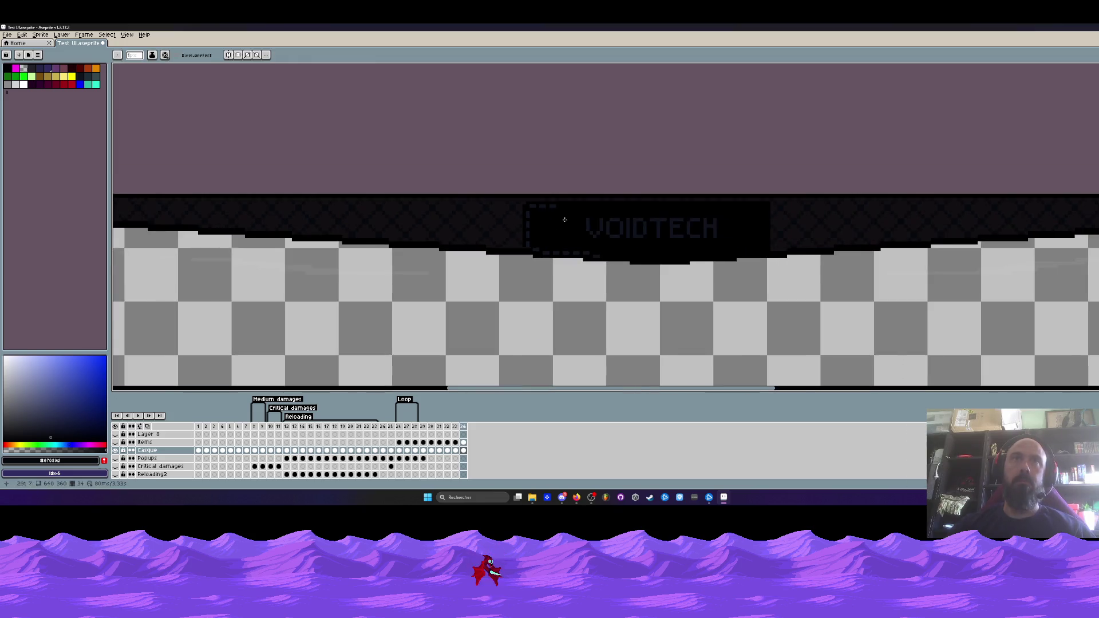
scroll(545, 227, "down", 1)
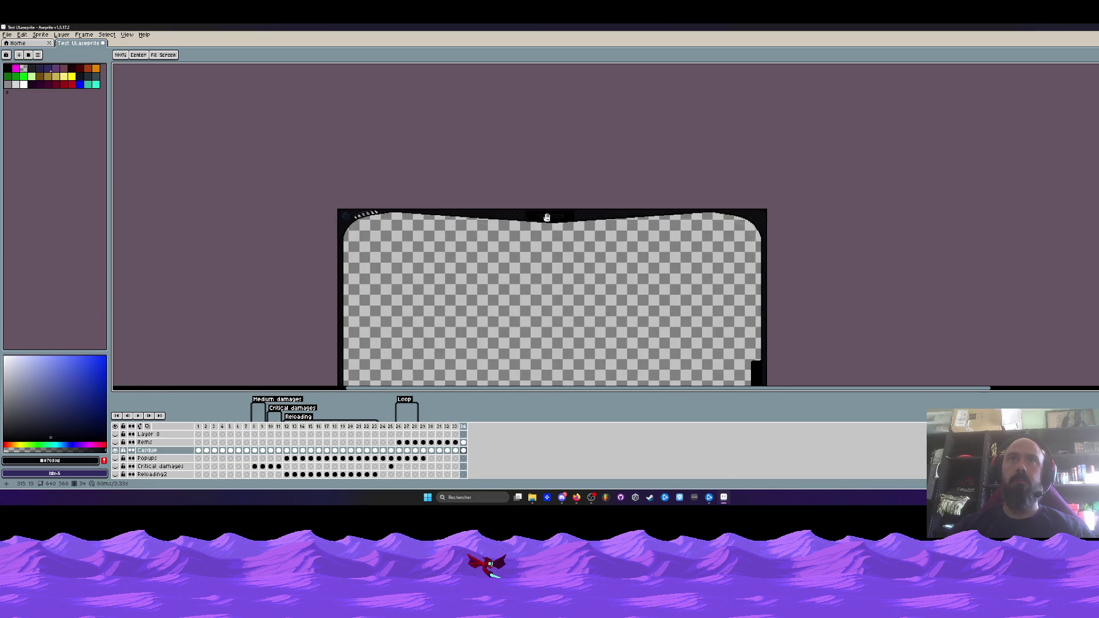
- Pan to the sprite's bottom bump and sample its dark colour with the Eyedropper
scroll(545, 228, "up", 3)
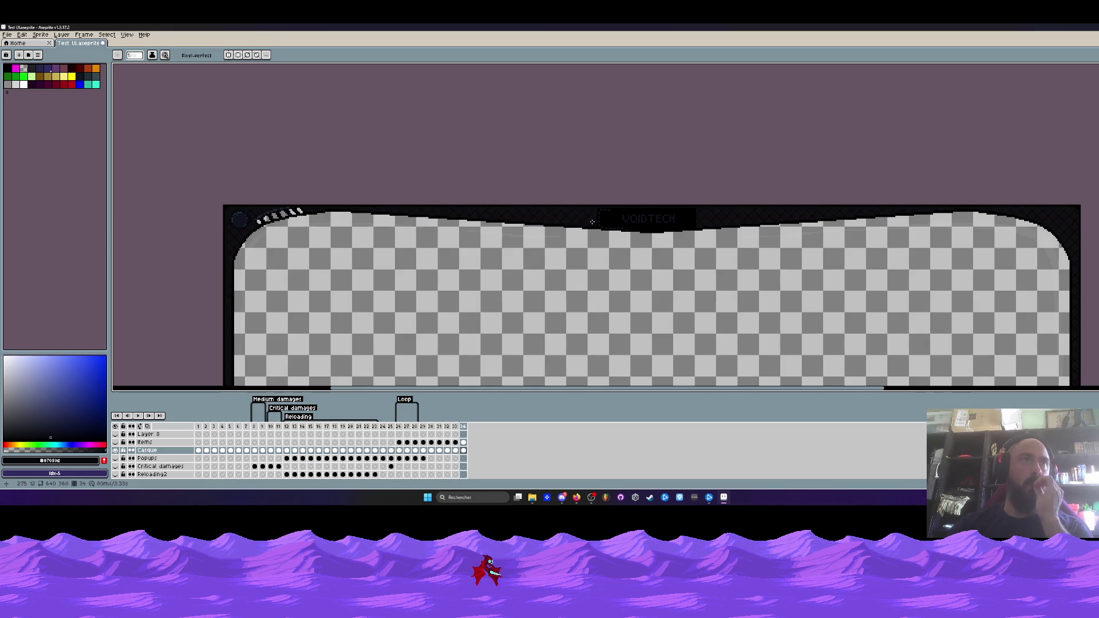
scroll(347, 318, "down", 3)
left_click_drag(347, 318, 344, 153)
scroll(516, 297, "up", 5)
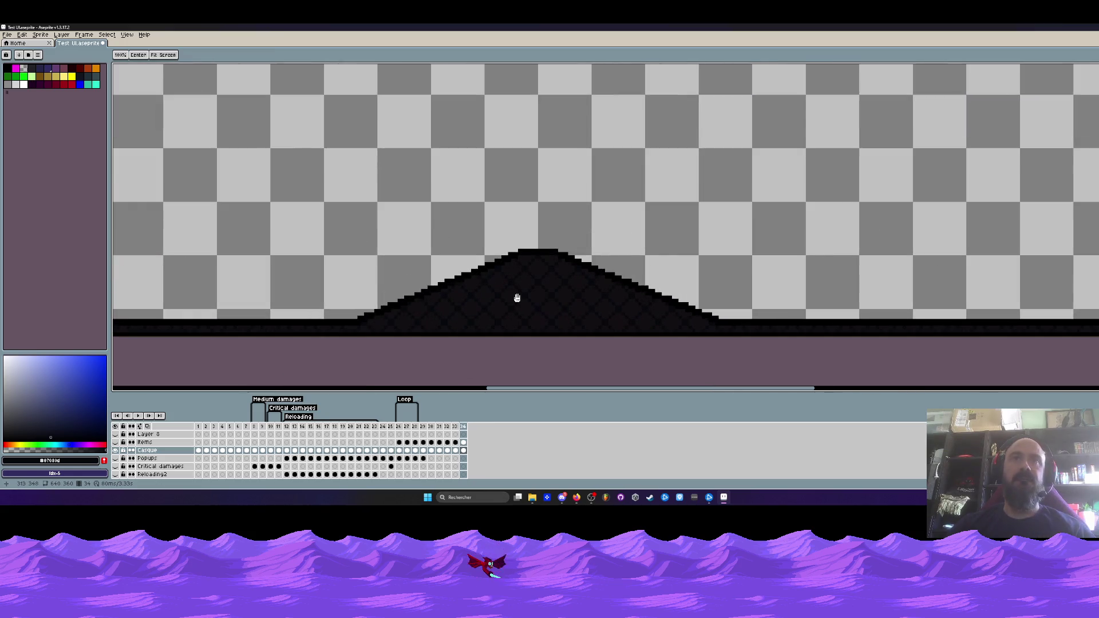
key("i")
scroll(516, 298, "down", 2)
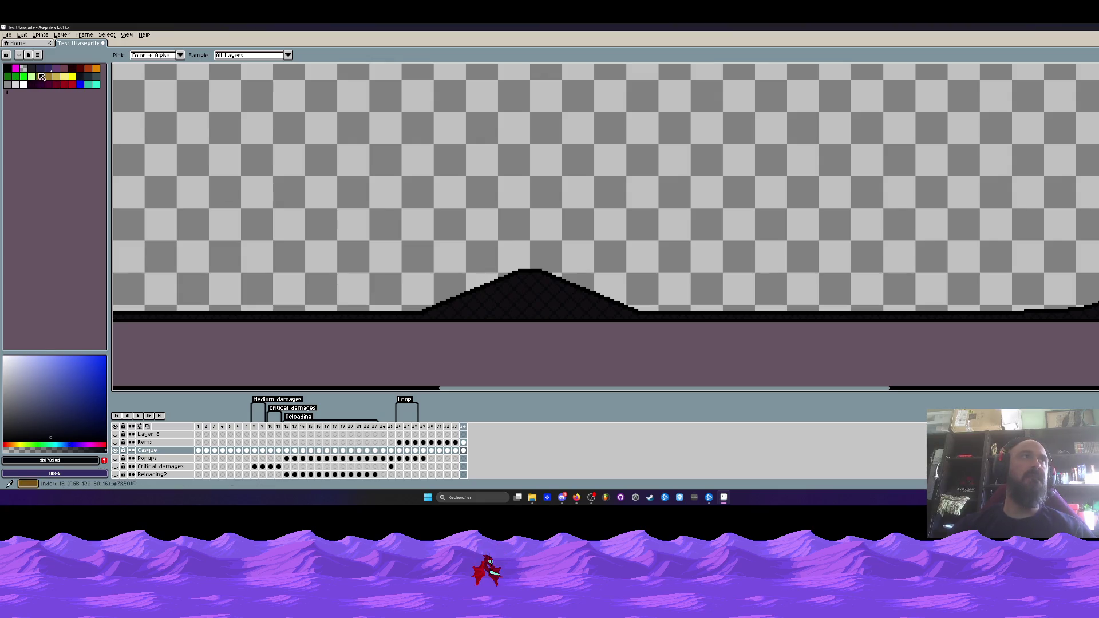
left_click(80, 79)
scroll(412, 245, "down", 3)
scroll(329, 226, "up", 3)
scroll(329, 226, "up", 2)
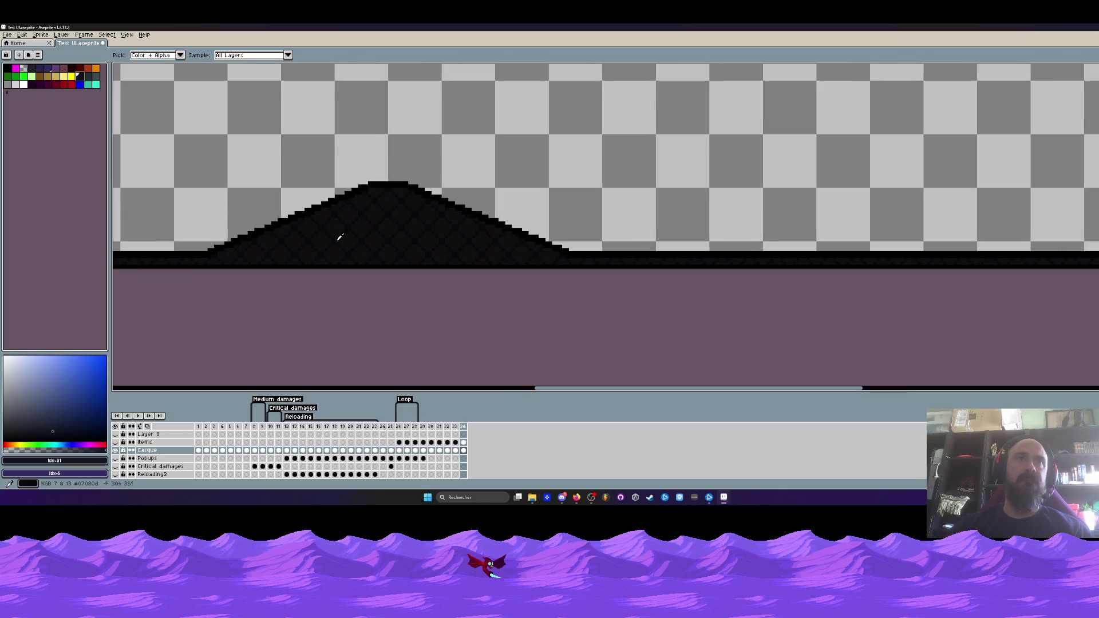
left_click(184, 172)
scroll(332, 248, "up", 2)
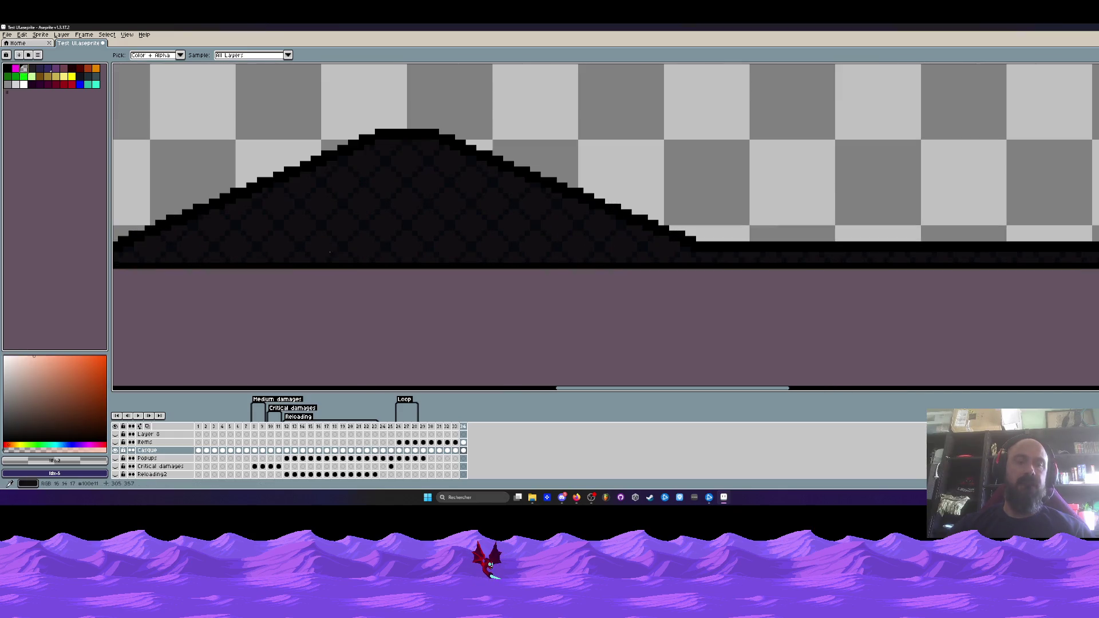
key("b")
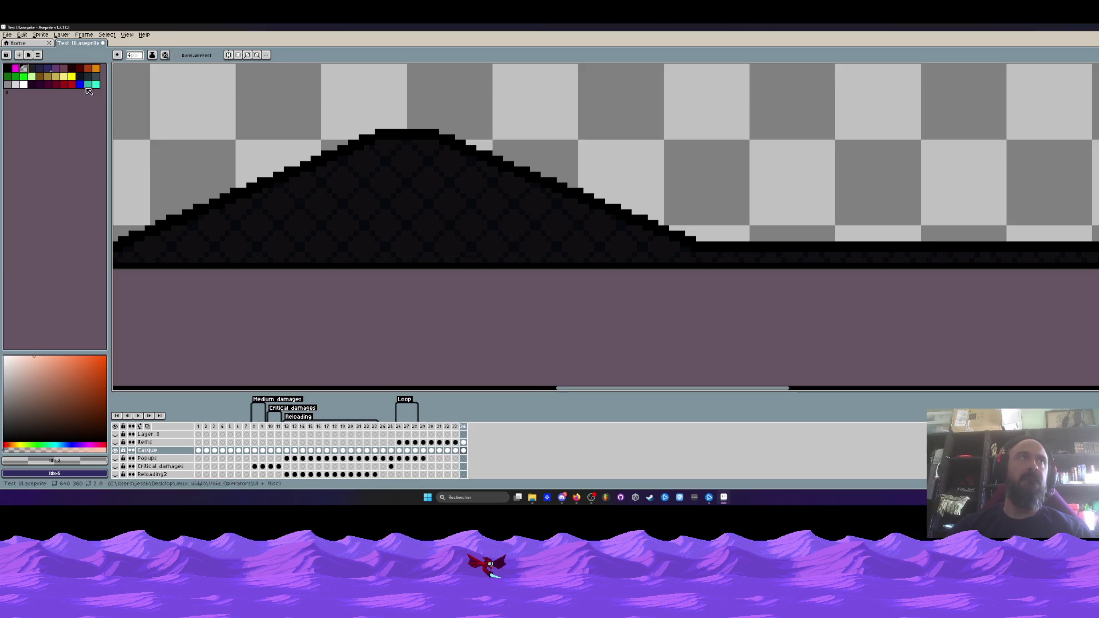
- Pan to the sprite's top-left corner and sample the dark blue #10141f there
scroll(235, 155, "down", 3)
mouse_move(178, 123)
left_mouse_down()
mouse_move(307, 300)
mouse_move(320, 366)
left_mouse_up()
left_click_drag(164, 243, 320, 238)
key("i")
scroll(289, 190, "up", 3)
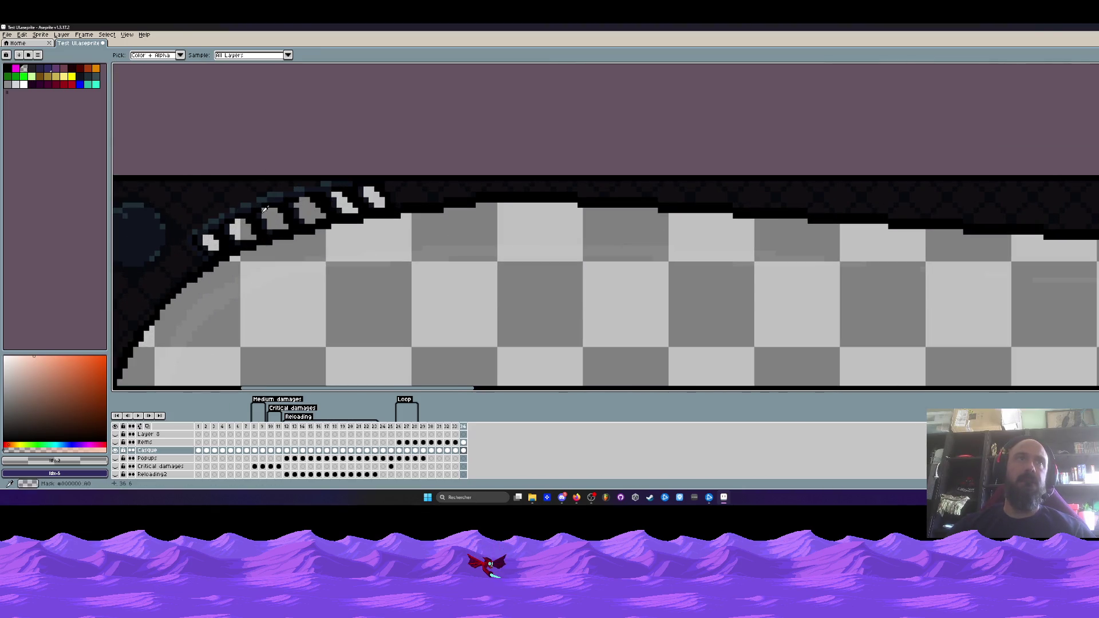
left_click(245, 206)
scroll(245, 206, "down", 5)
- Paint a dark vertical stroke on the frame's bottom bump
key("h")
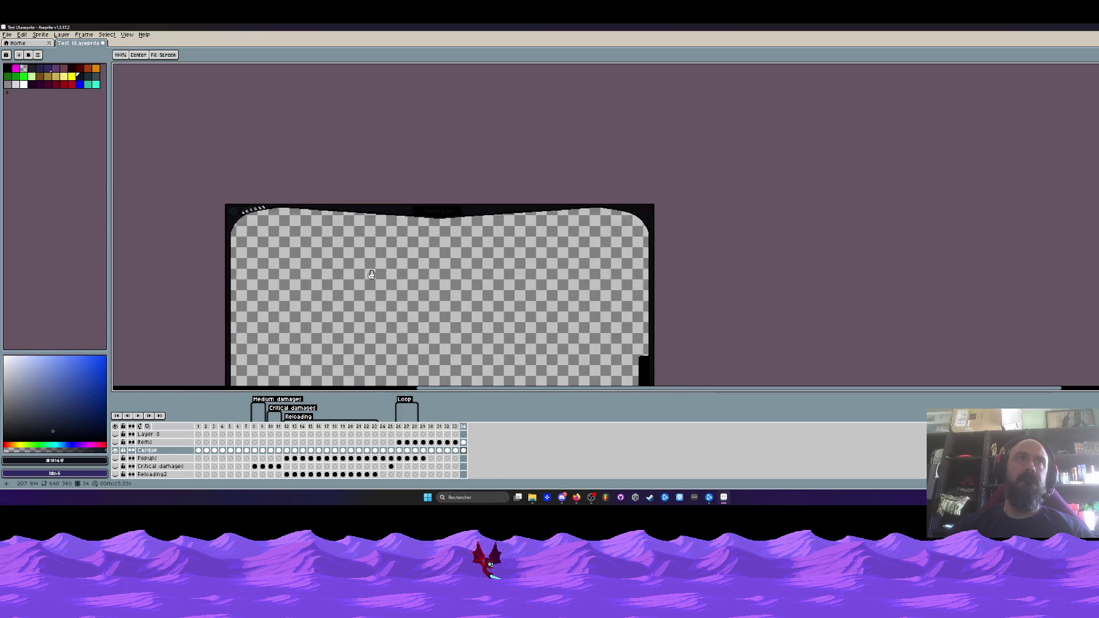
scroll(384, 292, "up", 4)
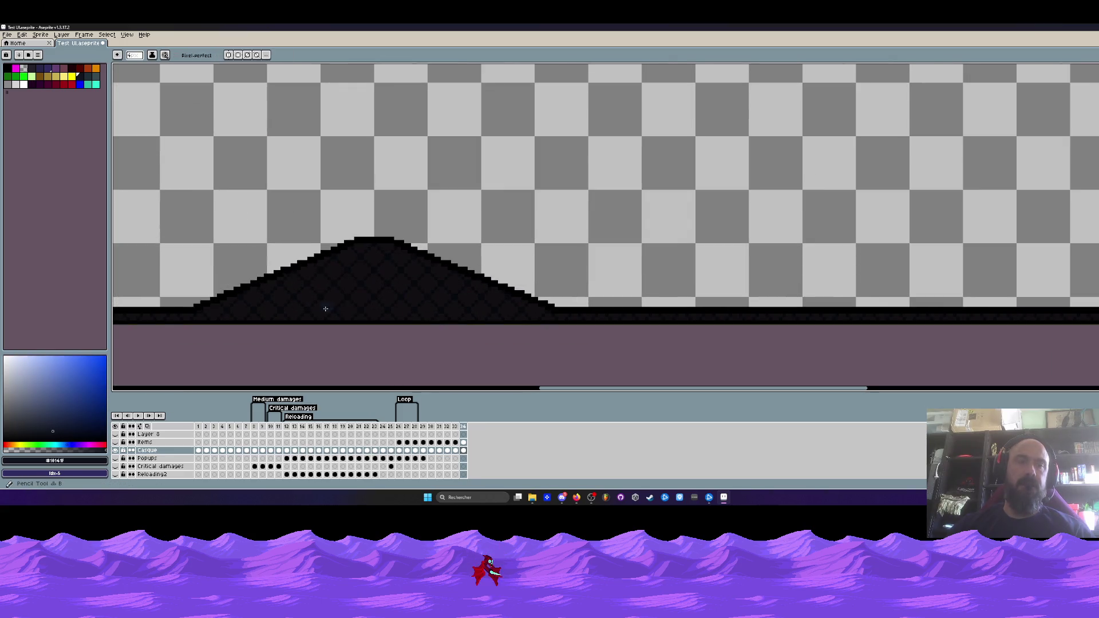
scroll(328, 309, "up", 1)
key("b")
left_click_drag(308, 287, 304, 319)
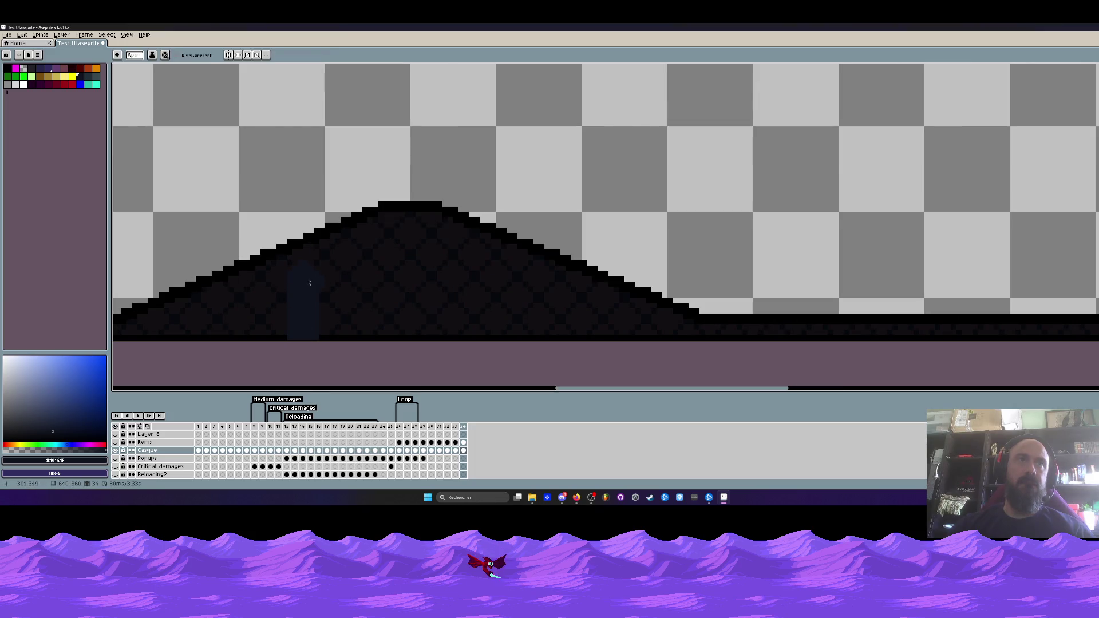
- Undo the stray blue stroke drawn across the sprite and view the whole frame
mouse_move(308, 278)
left_mouse_down()
mouse_move(483, 278)
mouse_move(504, 326)
left_mouse_up()
key("ctrl+z")
key("ctrl+z")
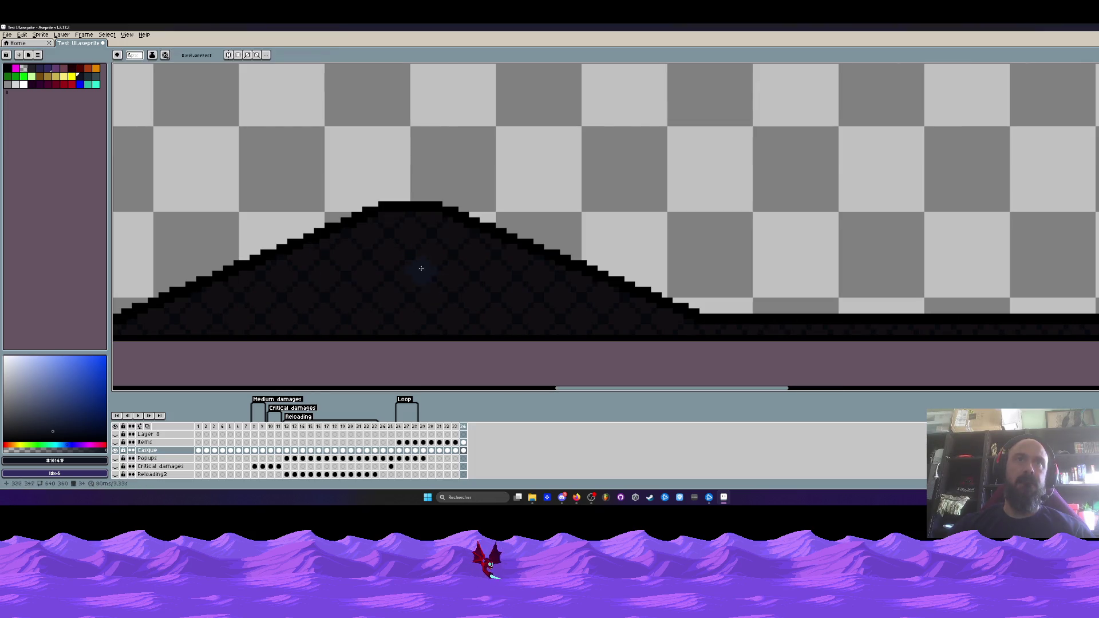
scroll(412, 262, "down", 8)
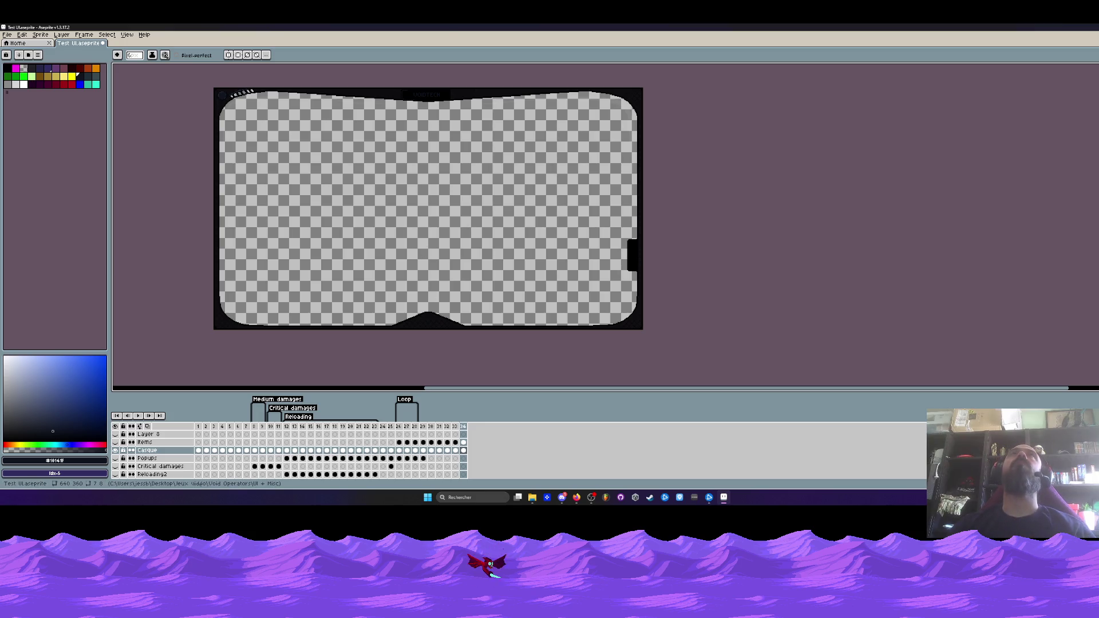
scroll(347, 174, "up", 5)
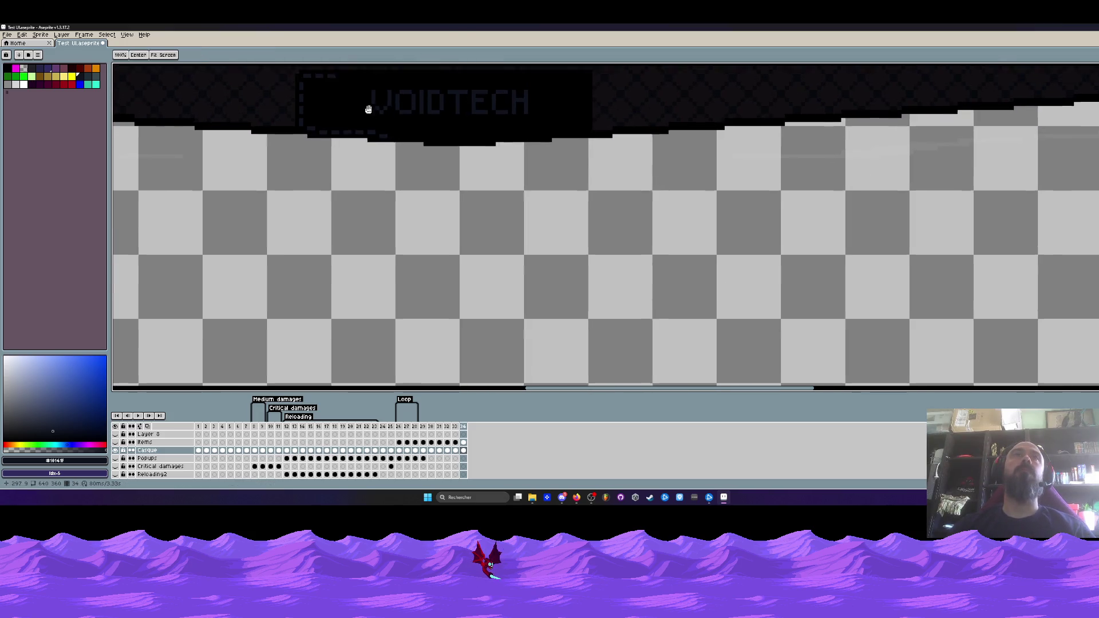
- Draw dark dash pixels along the top row above the VOIDTECH text
key("i")
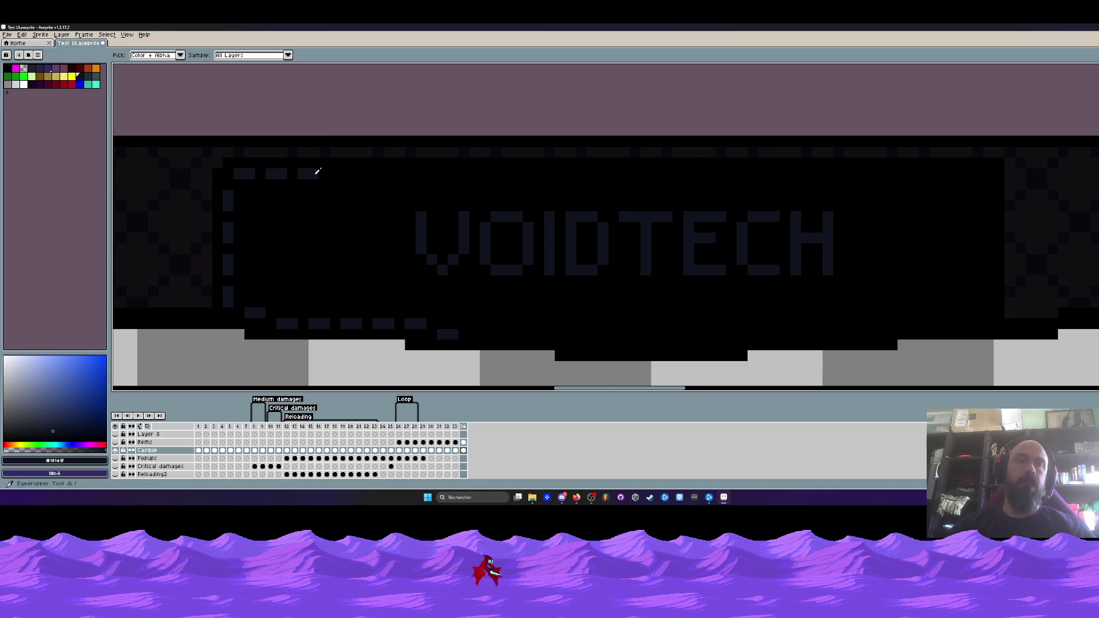
scroll(318, 171, "up", 2)
key("b")
left_click_drag(355, 172, 441, 172)
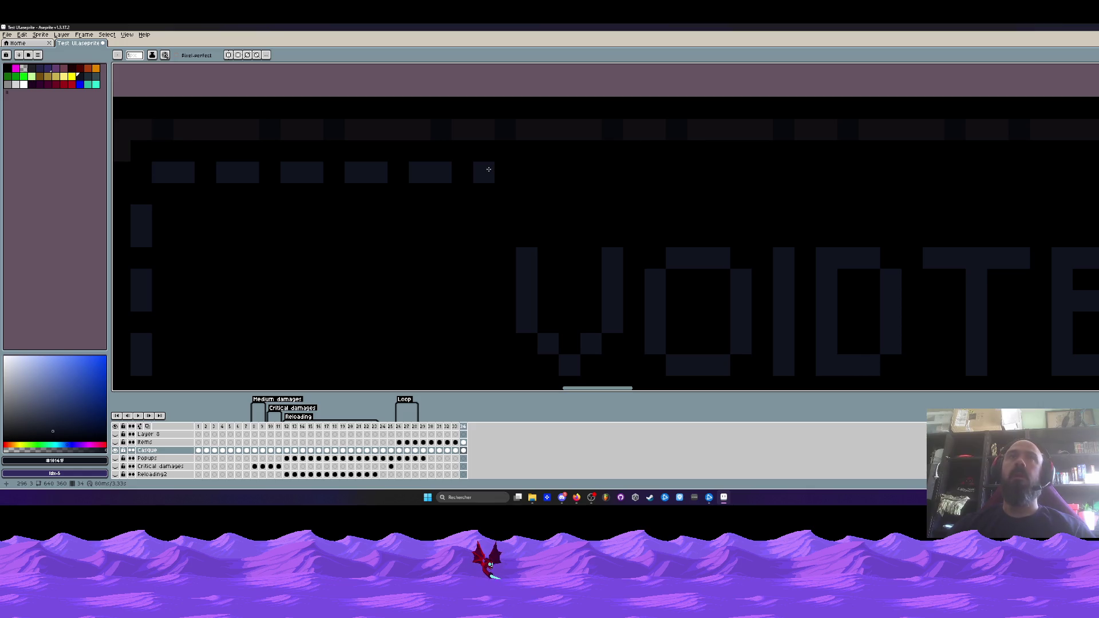
mouse_move(483, 171)
left_mouse_down()
mouse_move(717, 174)
mouse_move(579, 177)
left_mouse_up()
left_click(678, 171)
- Add more dashes farther right along the top dashed row
key("ctrl+z")
left_click(616, 176)
left_click(630, 176)
mouse_move(673, 176)
left_mouse_down()
mouse_move(694, 176)
mouse_move(595, 183)
left_mouse_up()
left_click(622, 184)
mouse_move(663, 184)
left_mouse_down()
mouse_move(686, 183)
mouse_move(570, 193)
mouse_move(657, 193)
left_mouse_up()
left_click(728, 187)
left_click(593, 193)
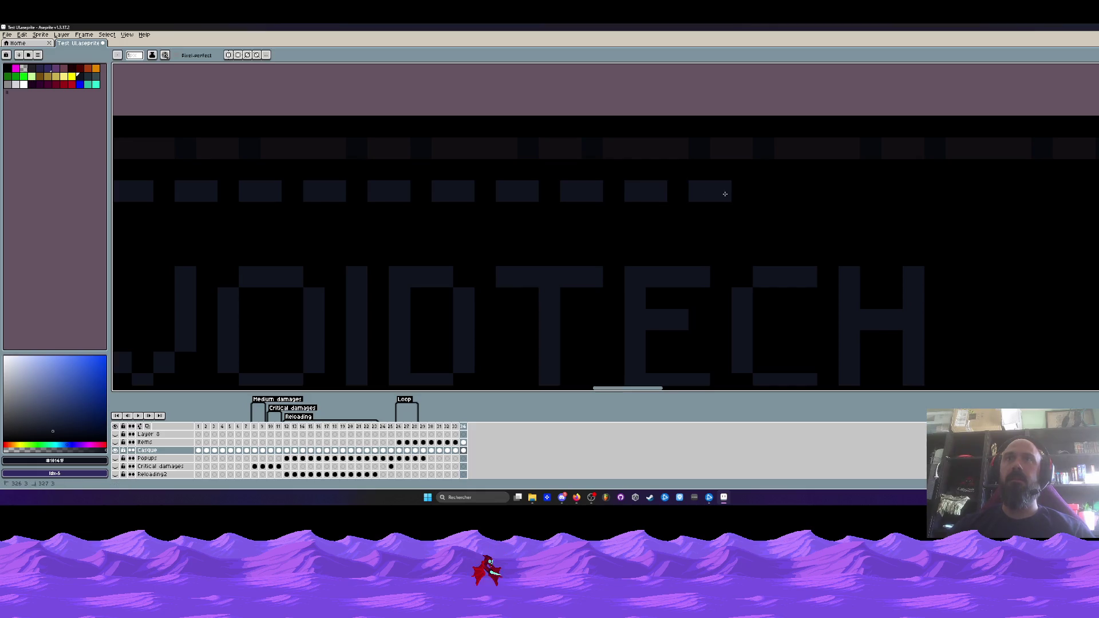
scroll(733, 190, "down", 3)
scroll(733, 189, "down", 1)
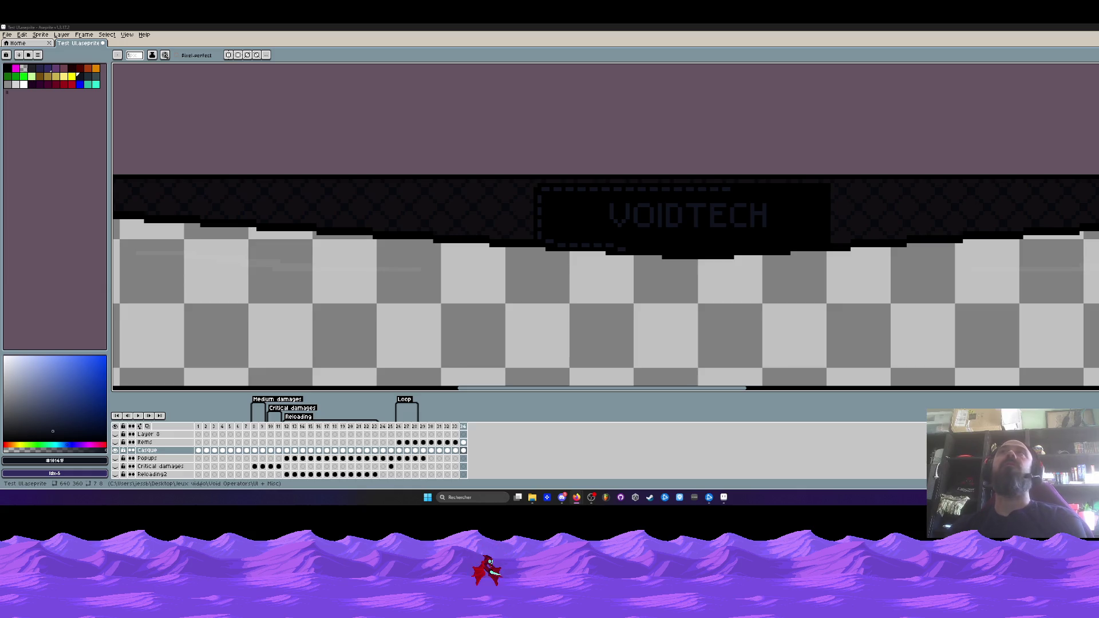
scroll(715, 181, "down", 1)
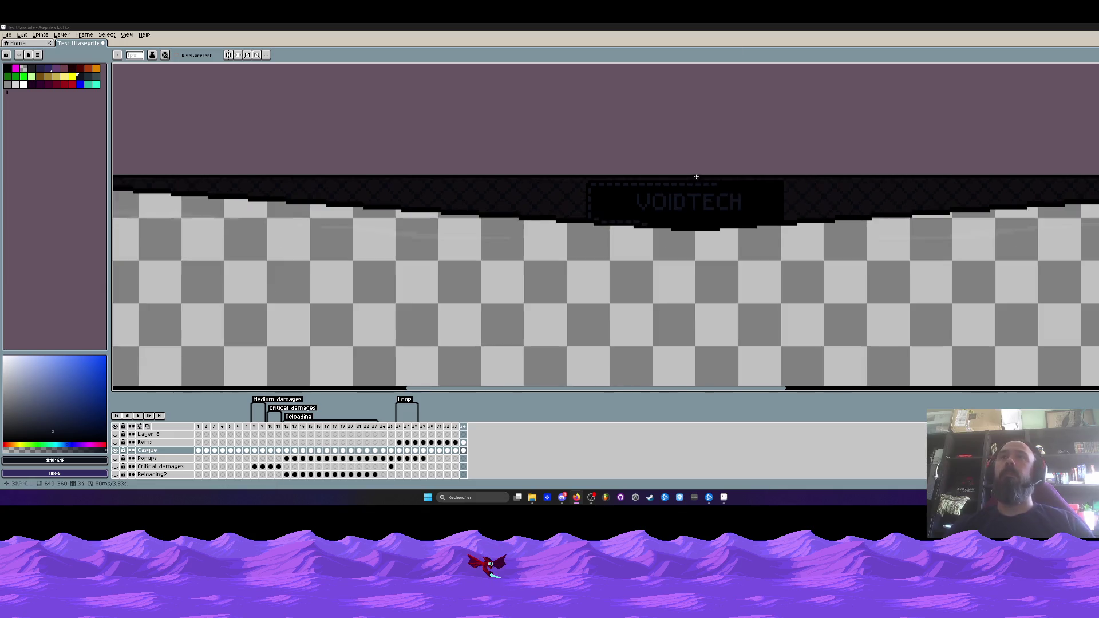
- Add evenly spaced dash pixels extending the top row toward the right
scroll(715, 181, "up", 4)
left_click(734, 174)
left_click(765, 174)
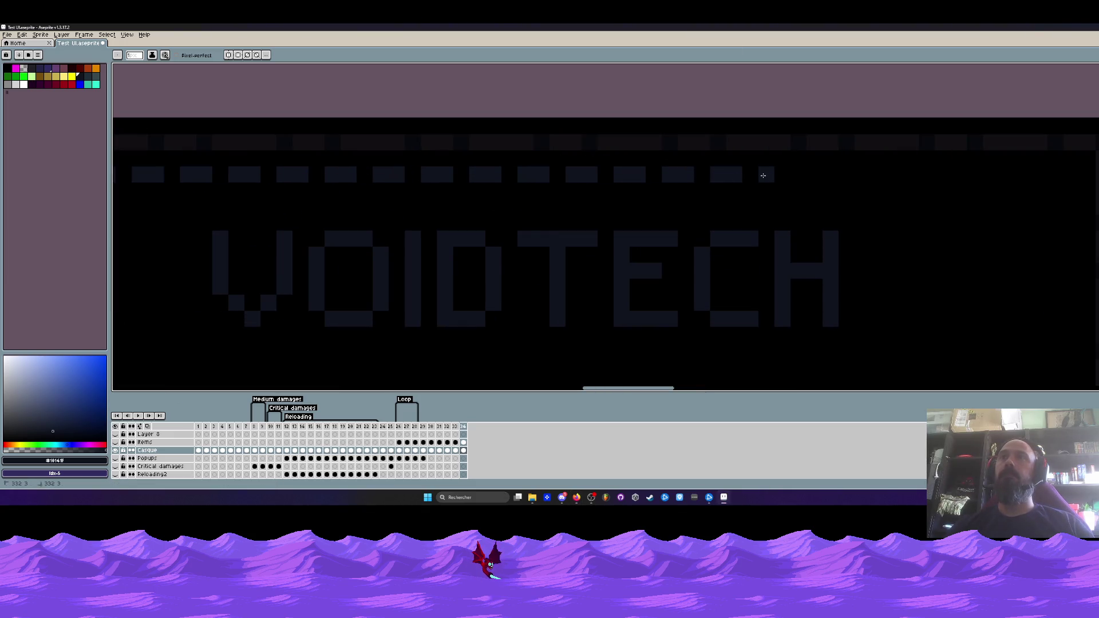
left_click(782, 174)
left_click(814, 174)
left_click(830, 174)
left_click(863, 174)
left_click(878, 174)
left_click(910, 174)
left_click(926, 174)
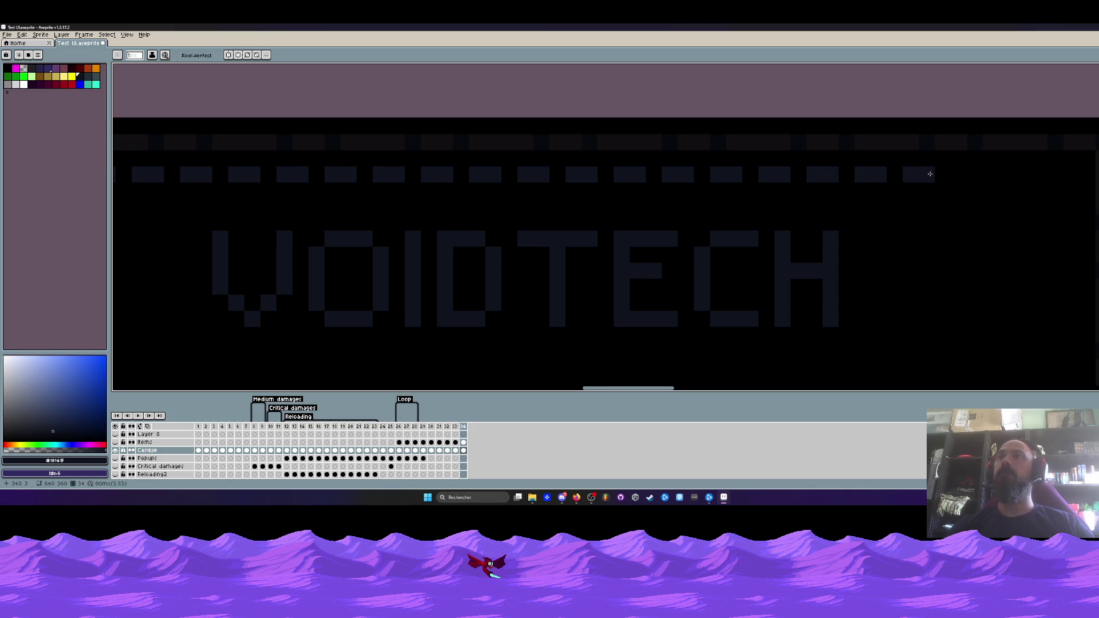
- Lengthen the last dash and finish the dashes at the row's right end
left_click_drag(892, 177, 750, 167)
left_click(833, 164)
left_click(865, 164)
left_click(881, 164)
left_click(914, 164)
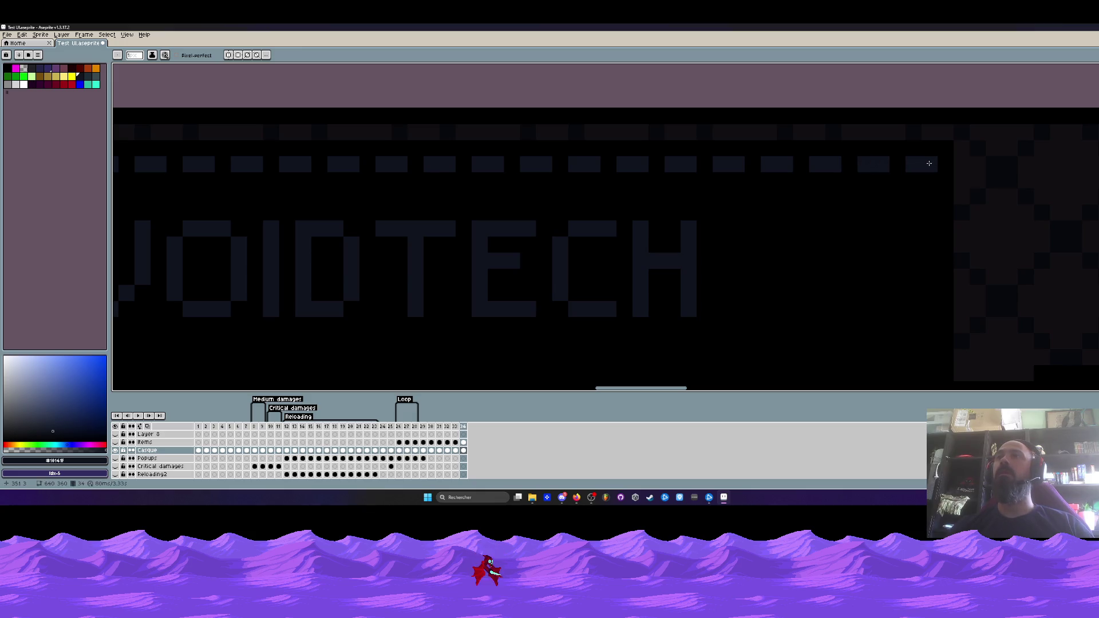
scroll(925, 163, "down", 3)
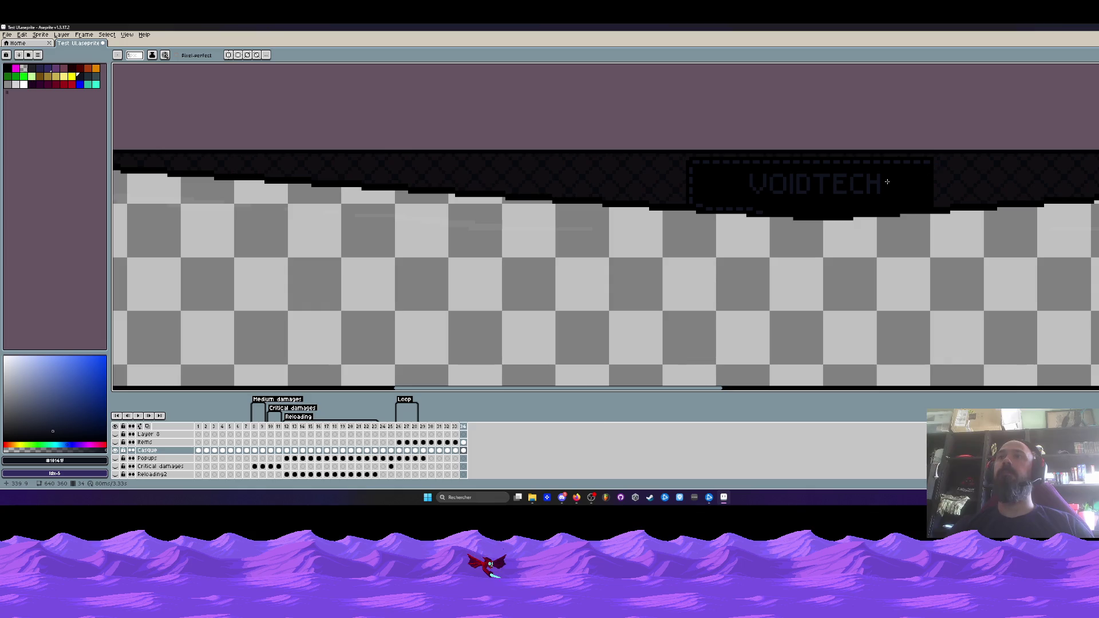
scroll(845, 179, "up", 1)
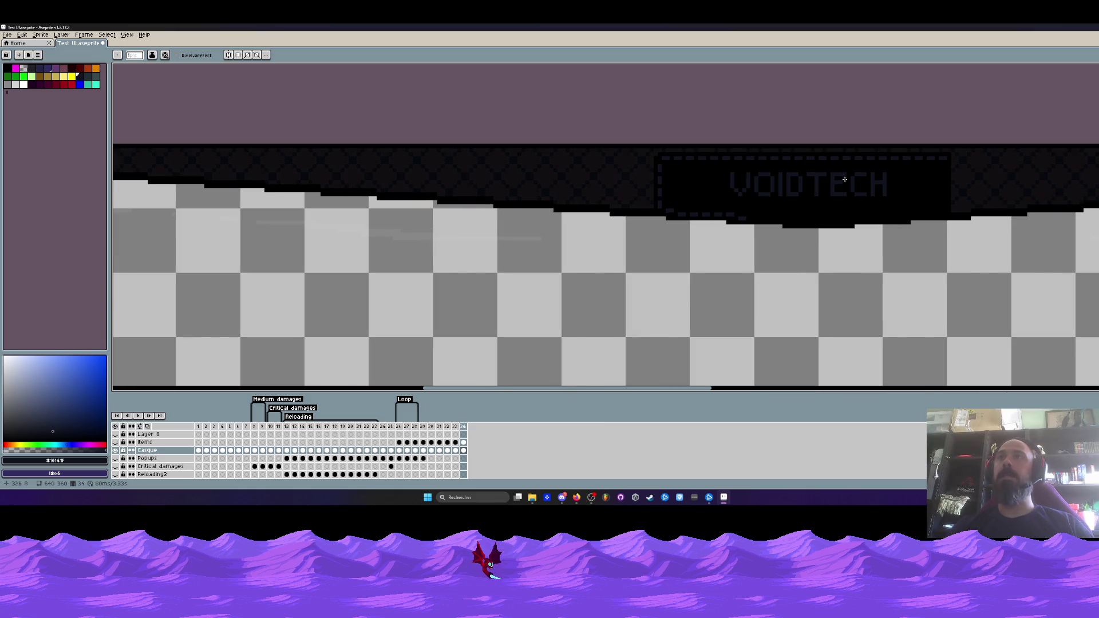
scroll(844, 179, "down", 1)
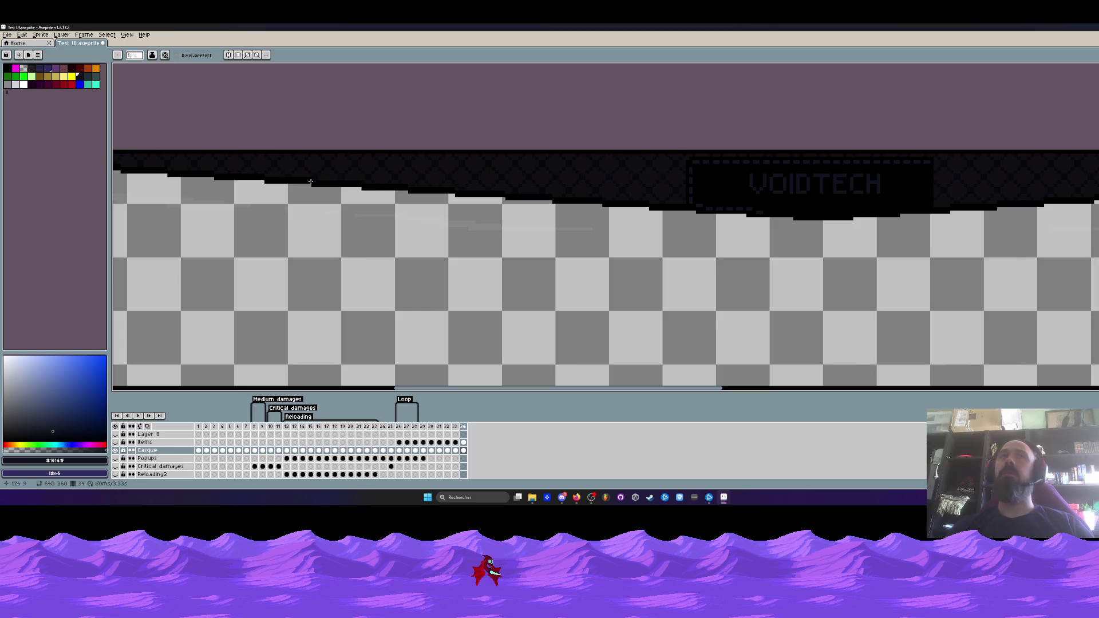
- Turn on vertical symmetry so strokes mirror across the VOIDTECH label's centre
left_click(228, 55)
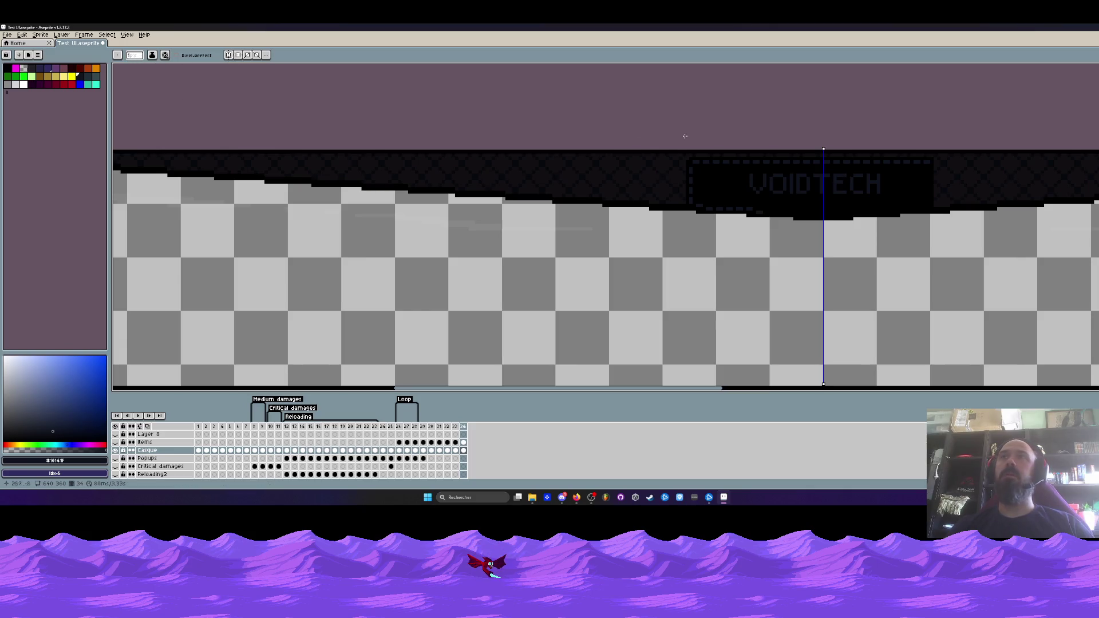
scroll(833, 168, "up", 2)
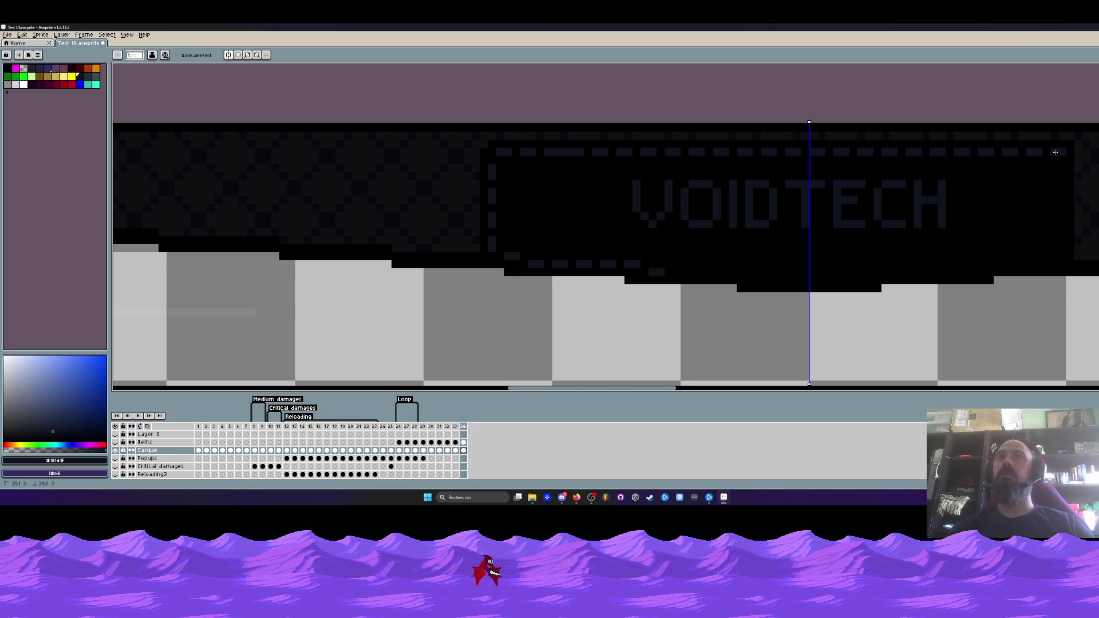
scroll(896, 173, "down", 2)
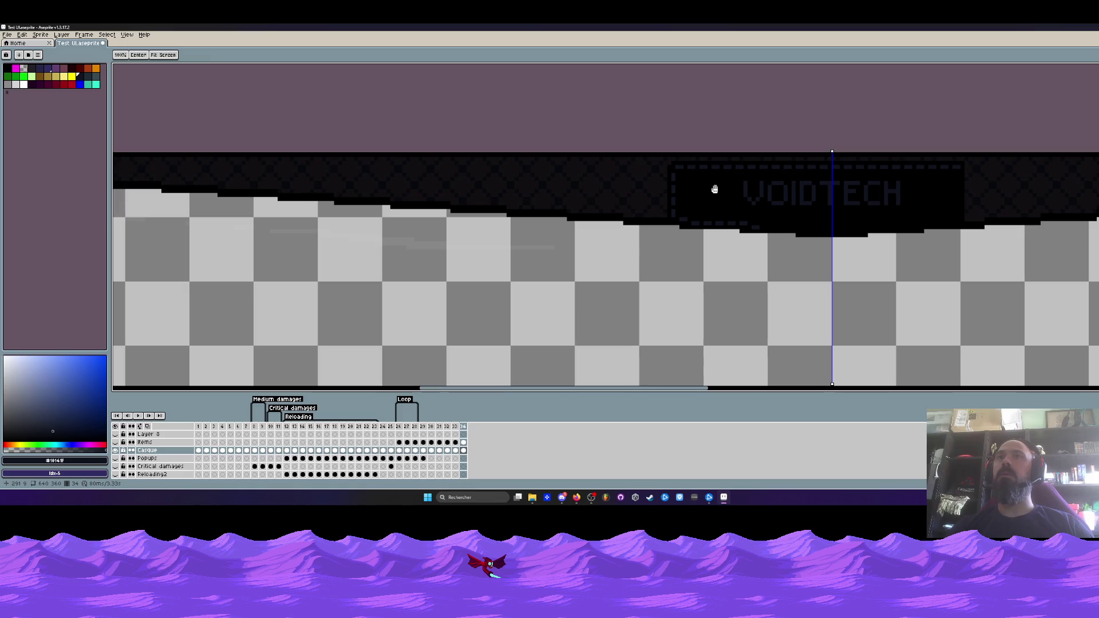
scroll(706, 186, "up", 2)
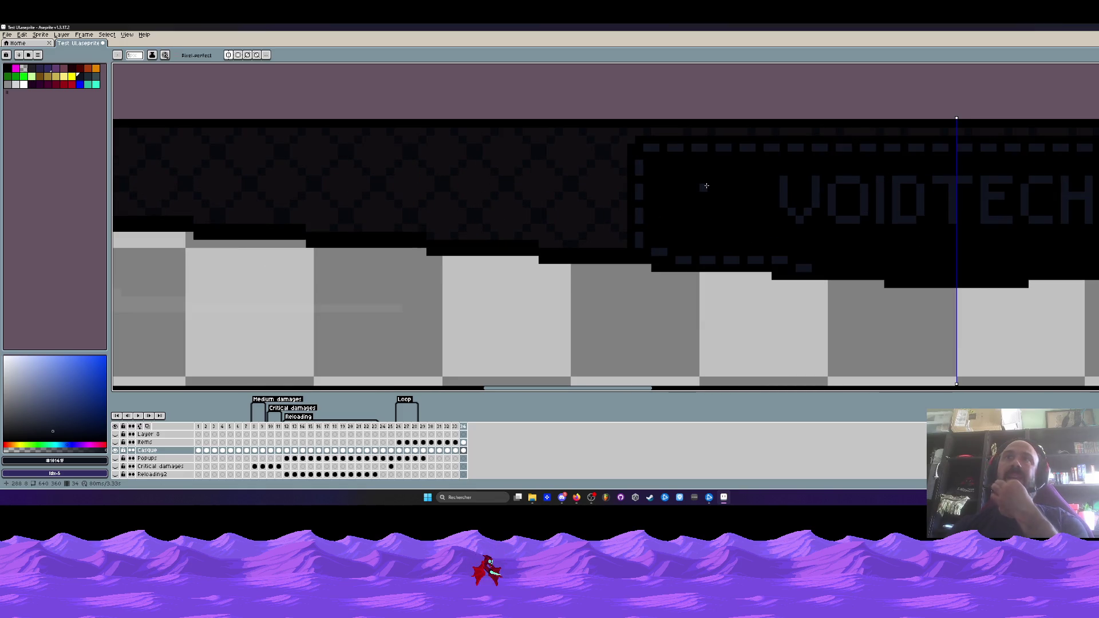
scroll(706, 186, "down", 4)
scroll(679, 175, "up", 3)
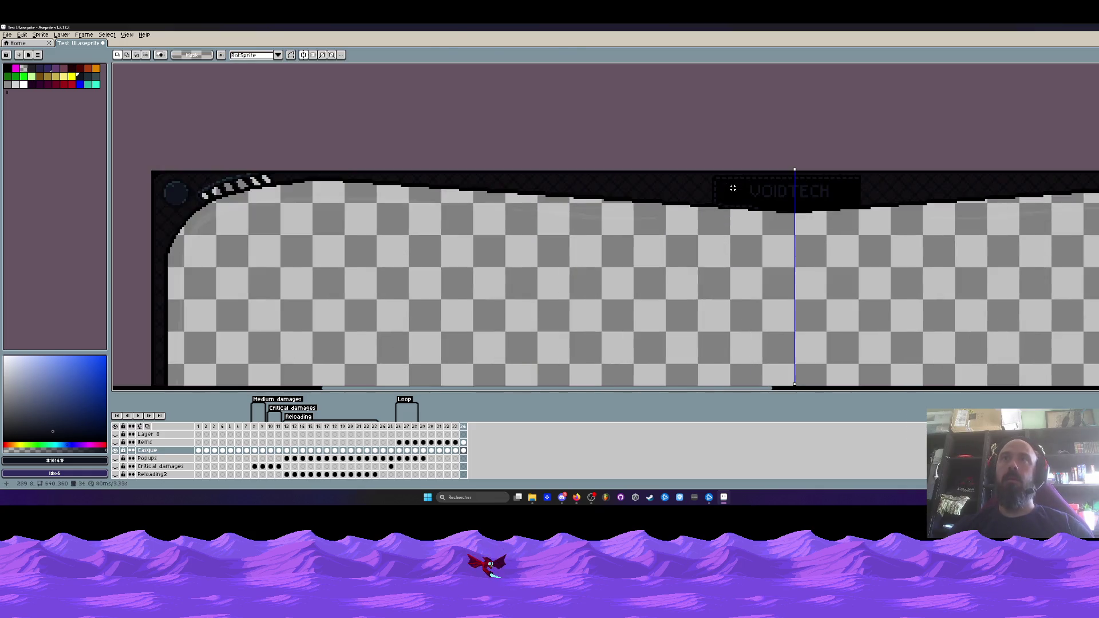
scroll(732, 188, "up", 2)
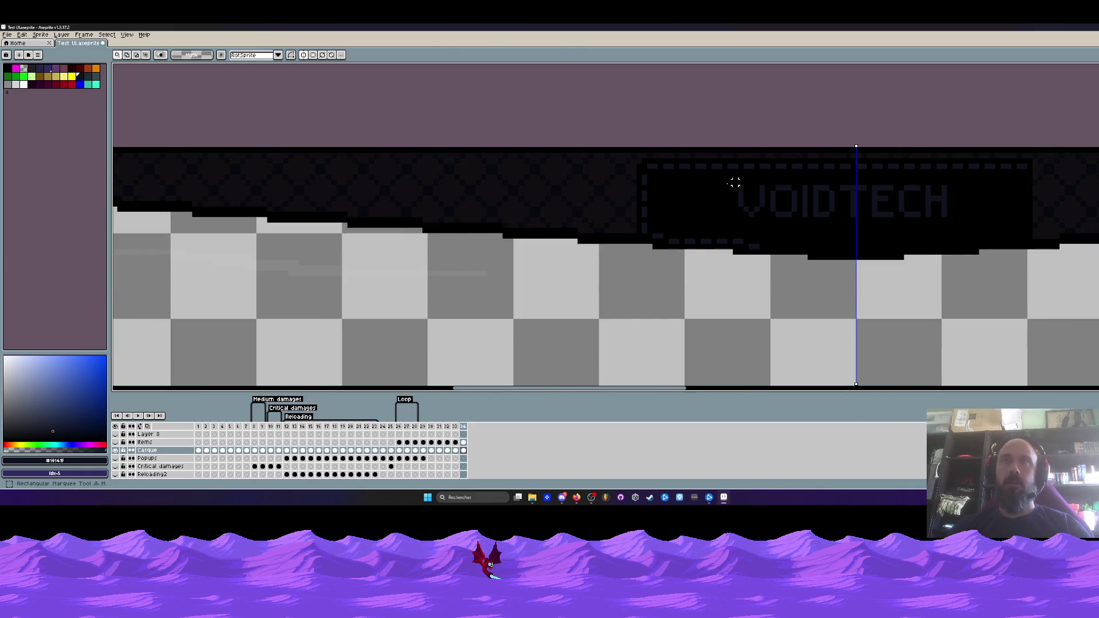
scroll(643, 164, "up", 2)
- Shift the left end of the VOIDTECH box one pixel to the right
left_click_drag(631, 143, 713, 283)
key("Right")
key("Right")
key("Right")
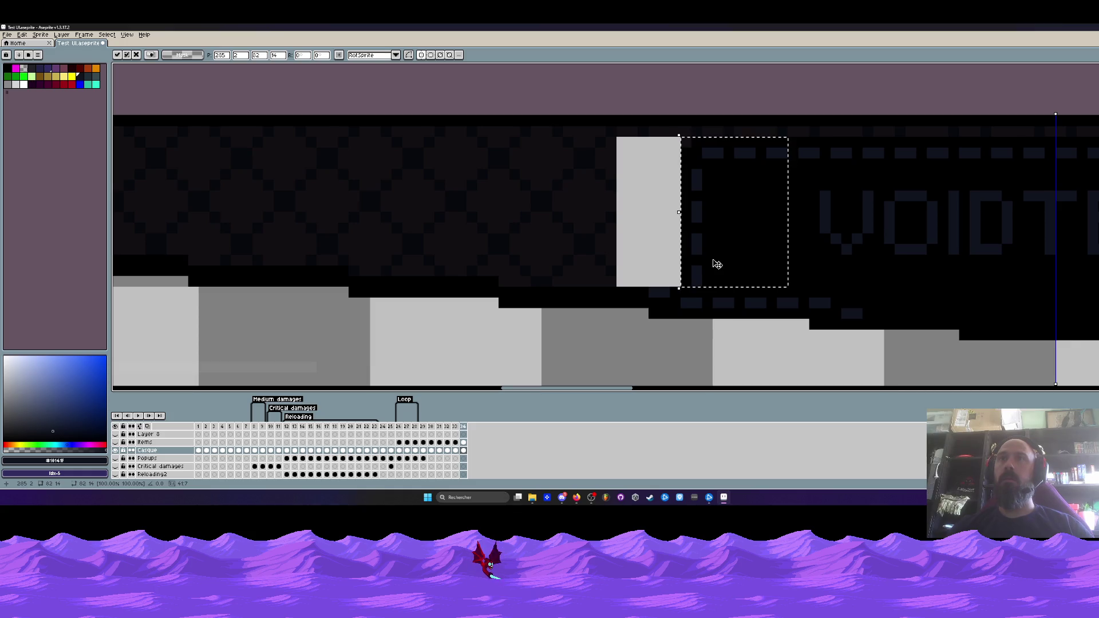
key("Return")
- Pick black from the canvas and paint the lower dashed row solid black
scroll(664, 294, "up", 1)
key("i")
left_click(665, 294)
key("b")
scroll(665, 294, "down", 3)
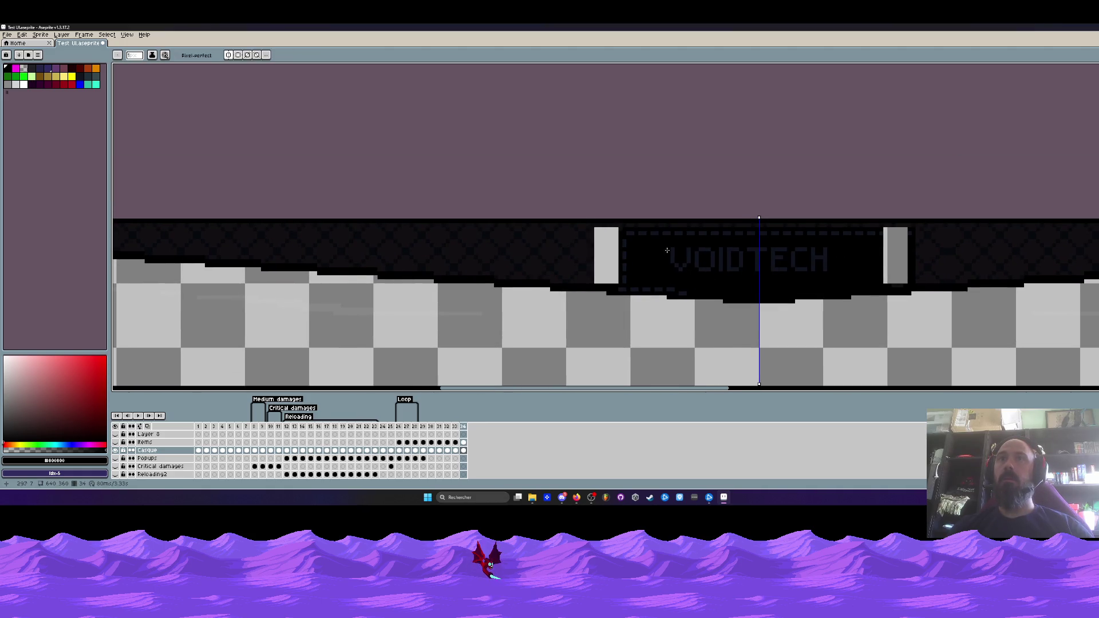
scroll(607, 301, "up", 1)
scroll(604, 303, "up", 2)
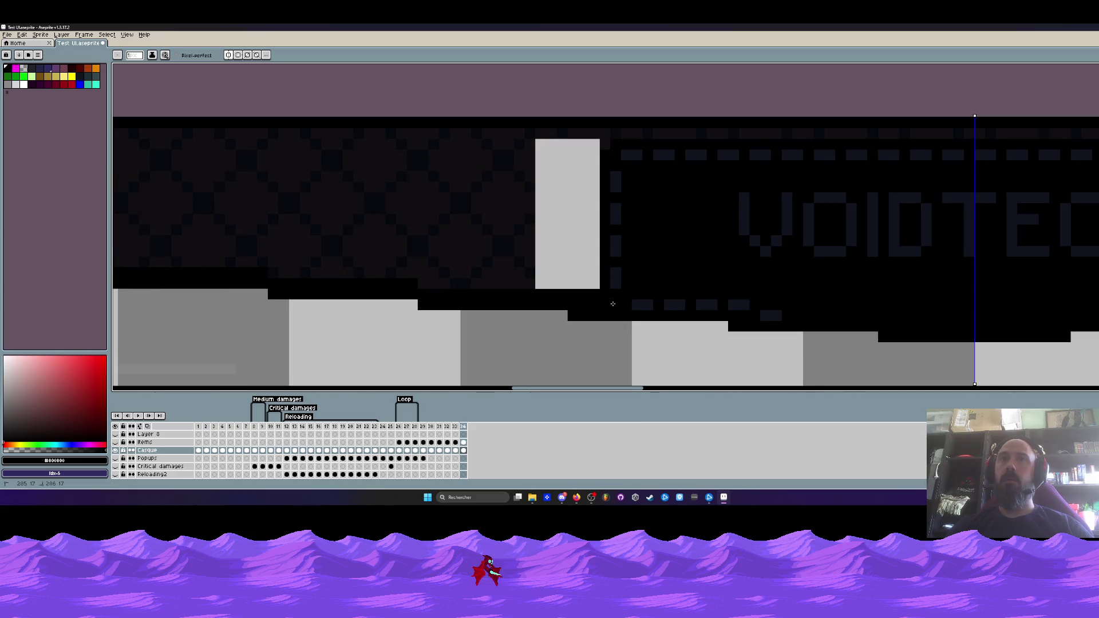
left_click_drag(611, 304, 760, 306)
- Draw a mirrored white vertical bar beside the grey block next to the label
scroll(773, 314, "down", 3)
scroll(790, 264, "up", 3)
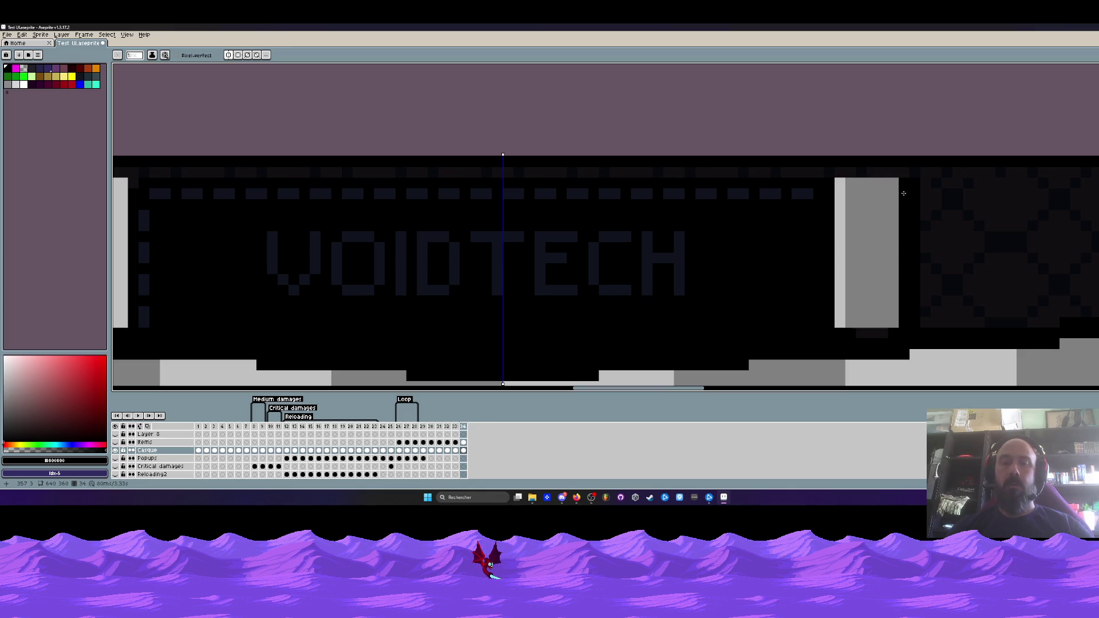
key("m")
mouse_move(890, 177)
left_mouse_down()
mouse_move(907, 223)
mouse_move(912, 328)
left_mouse_up()
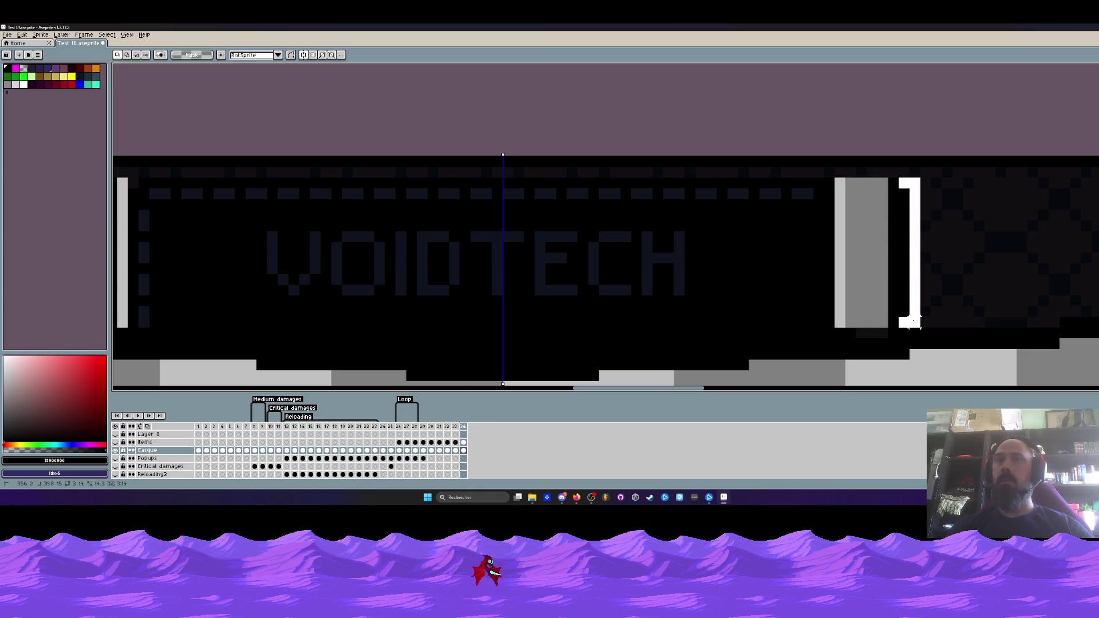
scroll(842, 291, "down", 2)
scroll(841, 291, "up", 1)
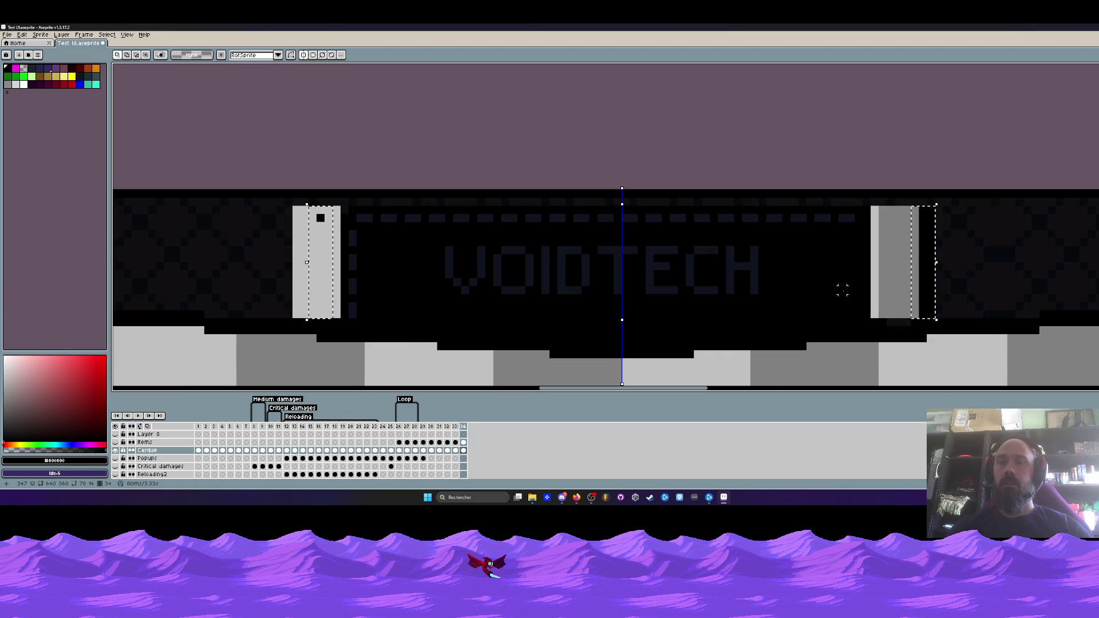
key("ctrl+d")
left_click_drag(872, 209, 873, 318)
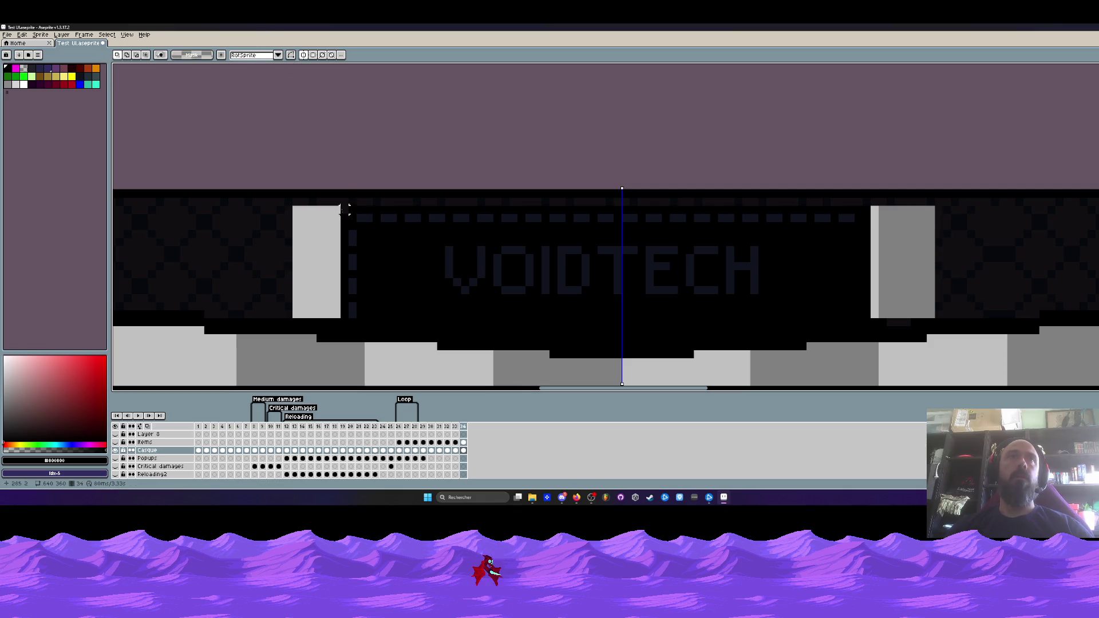
- Nudge the VOIDTECH text one pixel to the right
left_click_drag(342, 206, 904, 314)
key("Right")
key("Right")
key("Right")
key("Up")
key("Down")
key("Return")
- Clean up the grey side blocks by erasing stray dark pixels and the black block
left_click_drag(359, 233, 347, 288)
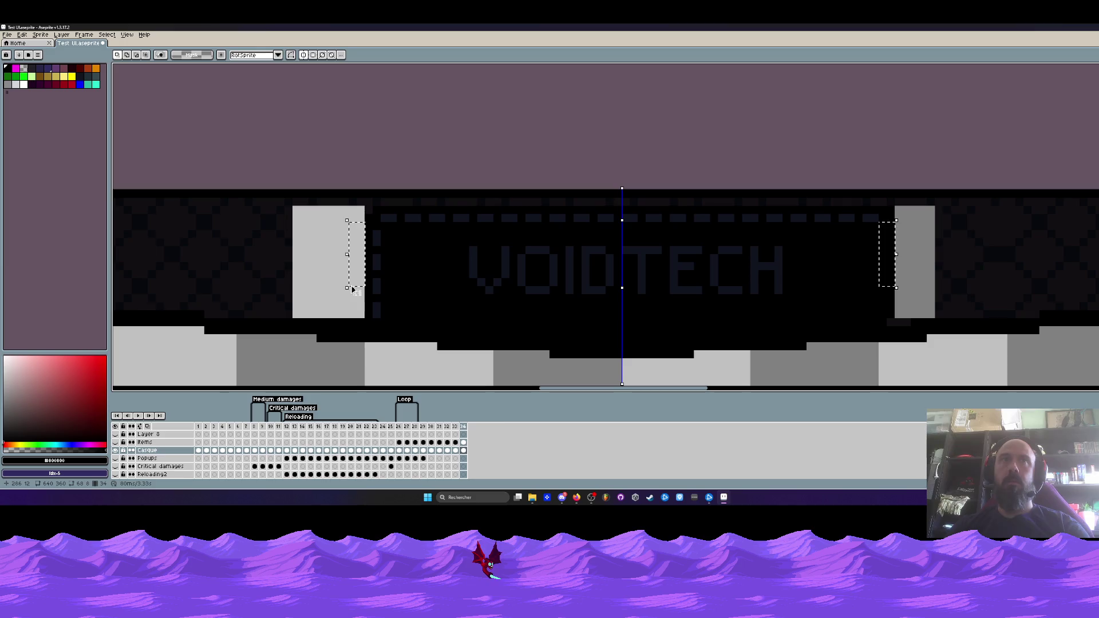
key("Delete")
scroll(885, 218, "up", 2)
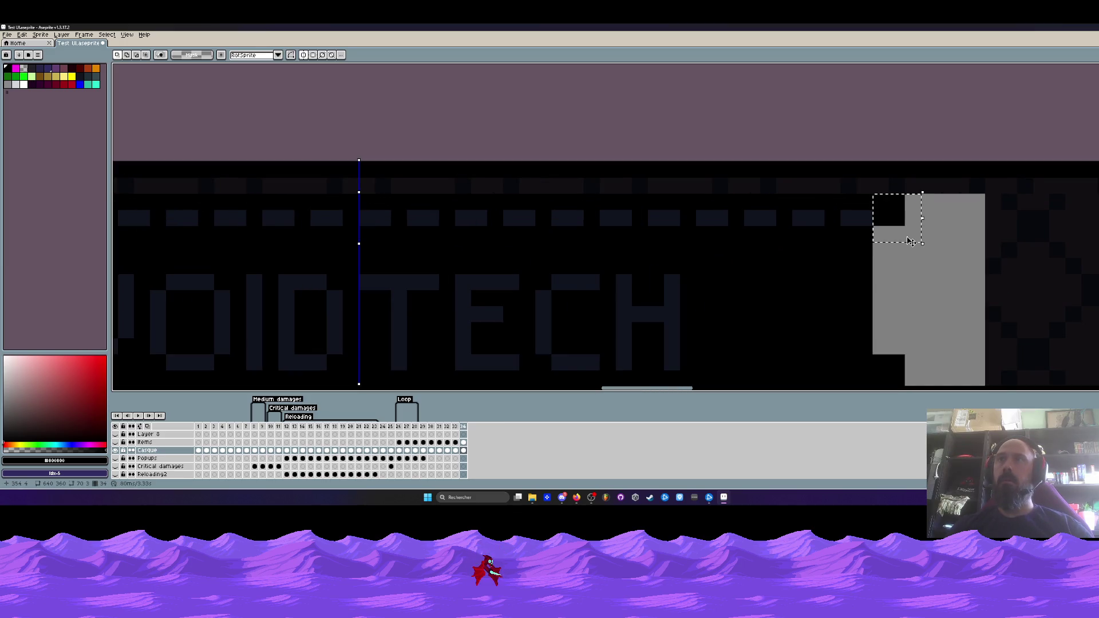
left_click(907, 238)
scroll(911, 236, "down", 2)
scroll(904, 294, "up", 2)
mouse_move(900, 304)
left_mouse_down()
mouse_move(893, 321)
mouse_move(930, 353)
left_mouse_up()
key("ctrl+z")
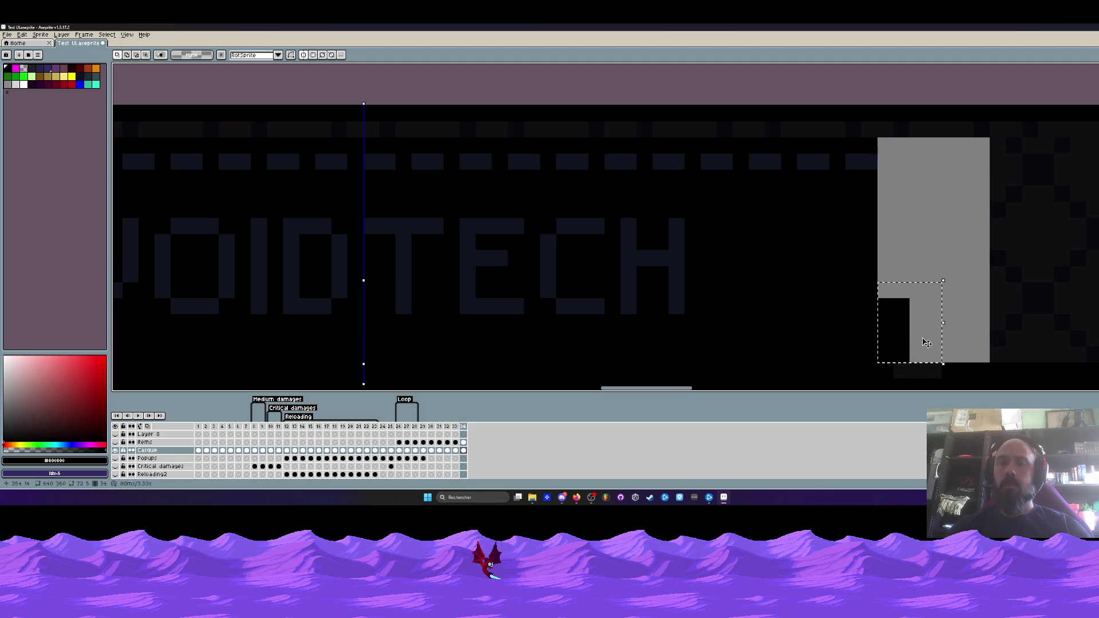
- Pick the border dash's dark blue-grey #10141f as the drawing colour
scroll(907, 313, "down", 2)
scroll(618, 264, "up", 1)
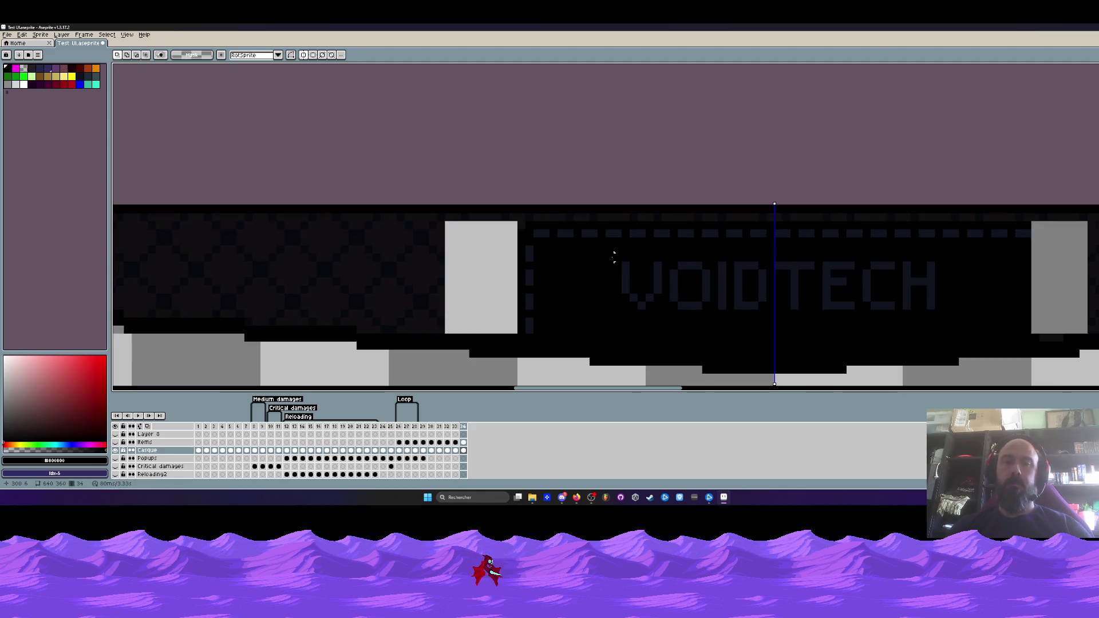
key("i")
left_click(544, 232)
- Place mirrored dark dashes below the banner's lower corners along its bottom edge
key("b")
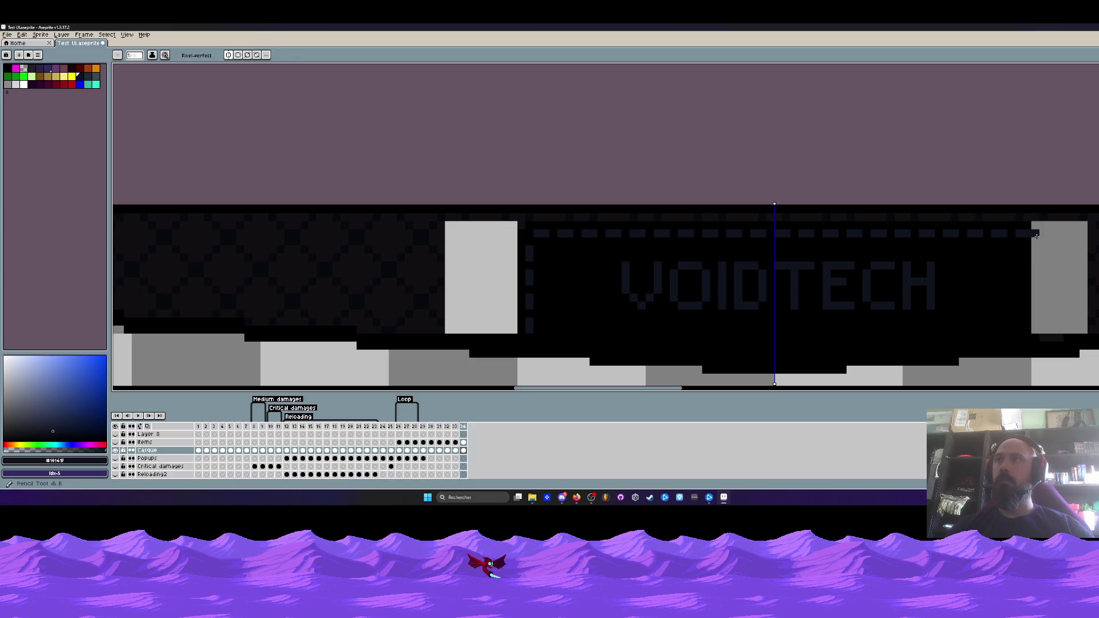
left_click(1035, 245)
key("ctrl+z")
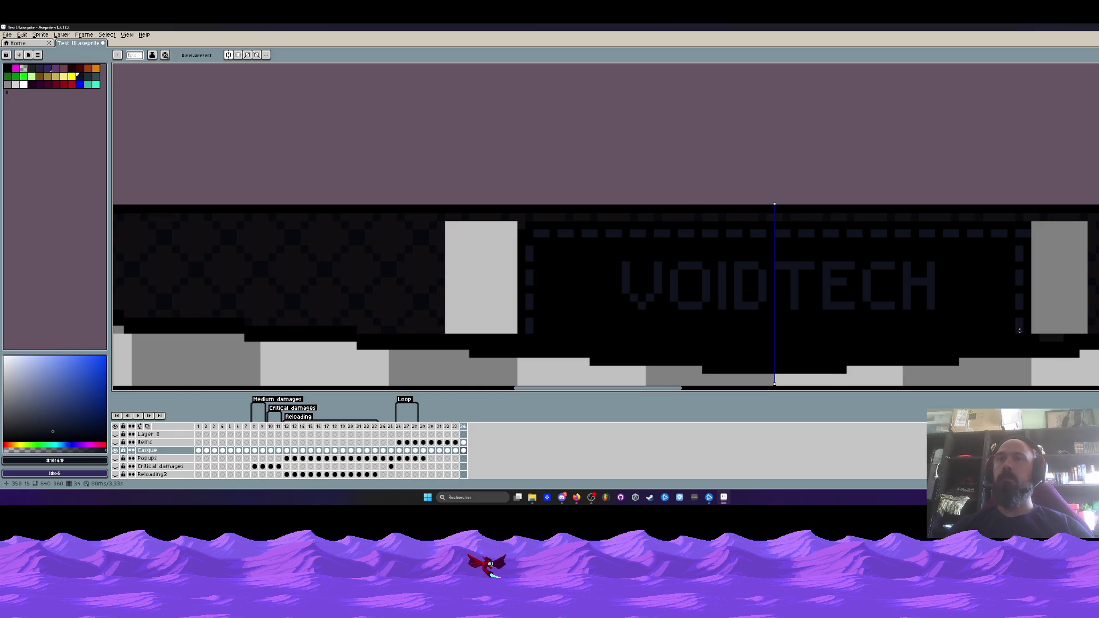
scroll(550, 342, "up", 1)
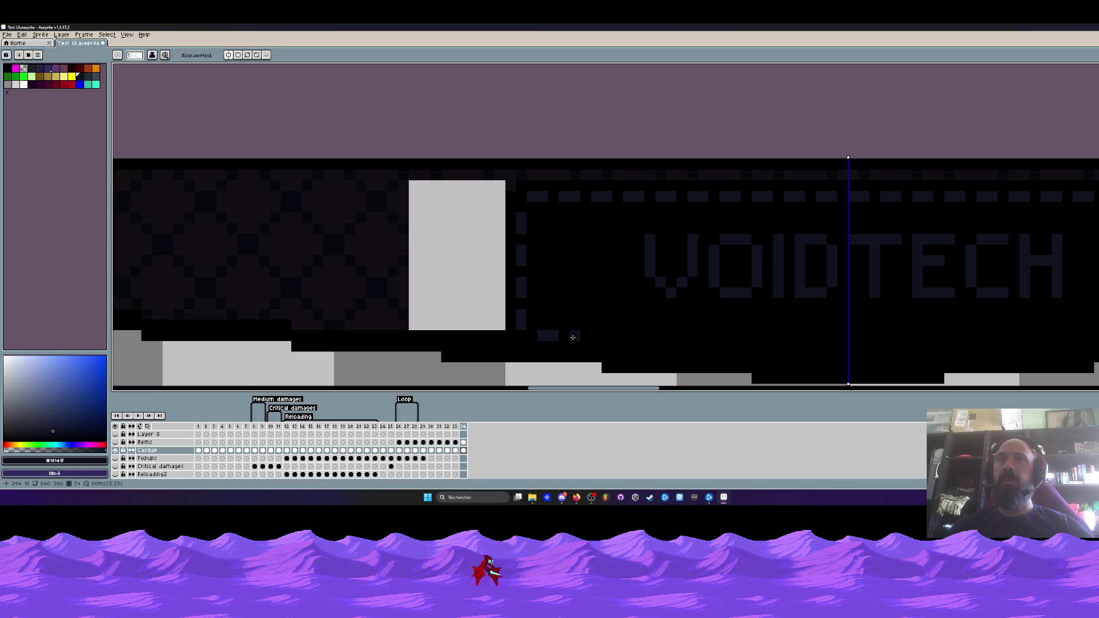
left_click(574, 346)
left_click(612, 346)
left_click(644, 357)
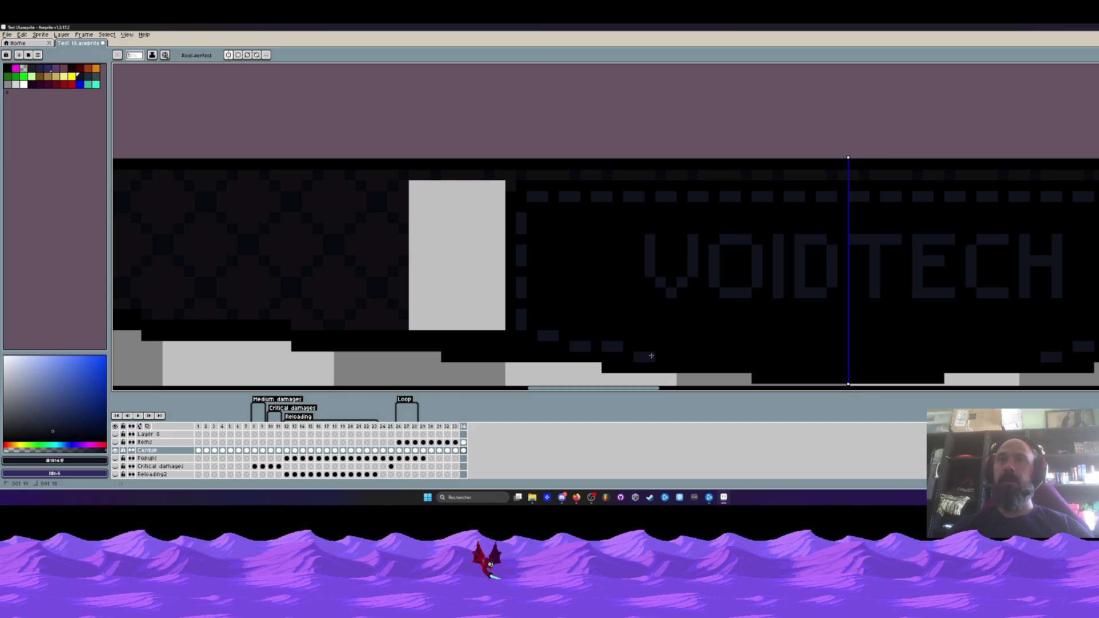
left_click(683, 357)
- Continue the mirrored dashes along the bottom edge to the banner's centre line
left_click_drag(714, 358, 612, 317)
left_click(640, 317)
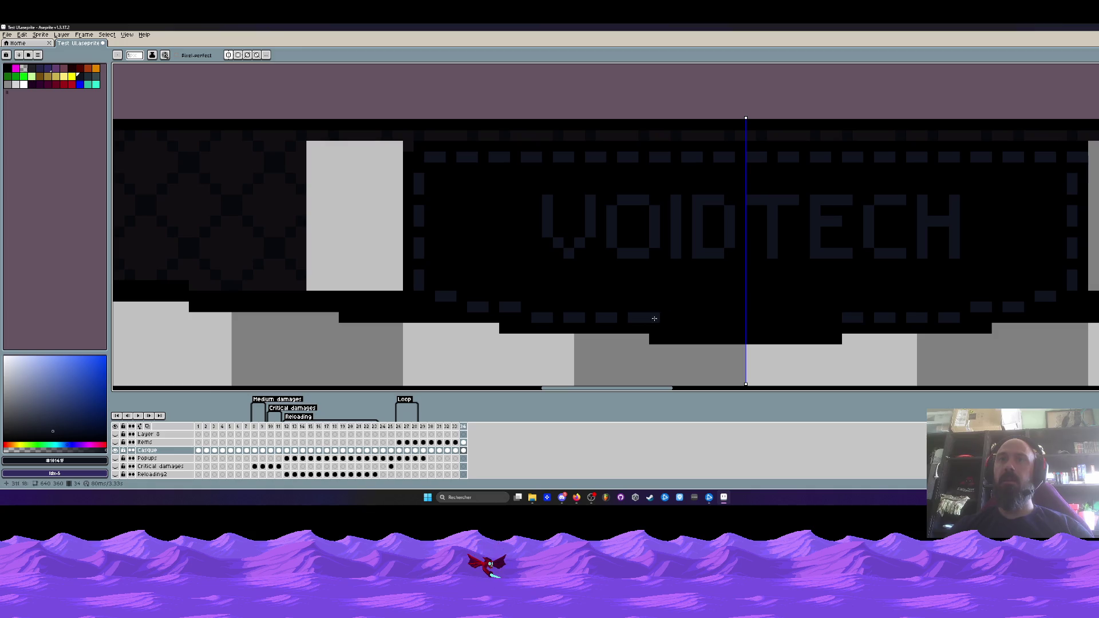
left_click(670, 327)
left_click(702, 328)
left_click(738, 326)
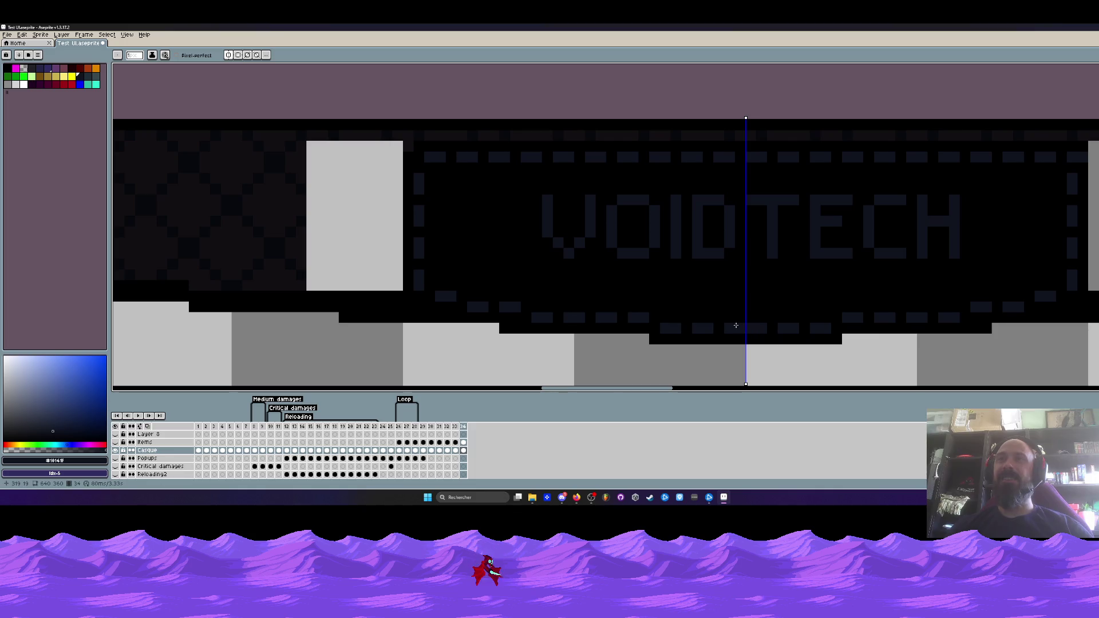
scroll(739, 328, "down", 1)
scroll(739, 328, "down", 2)
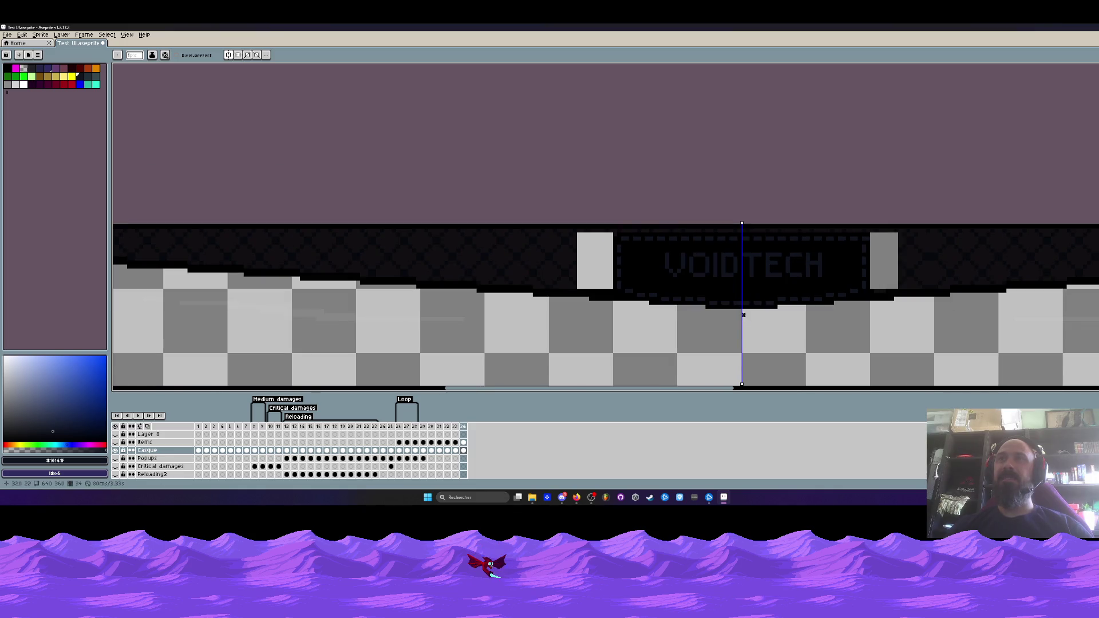
- Turn off vertical symmetry with Alt+S
scroll(743, 315, "up", 2)
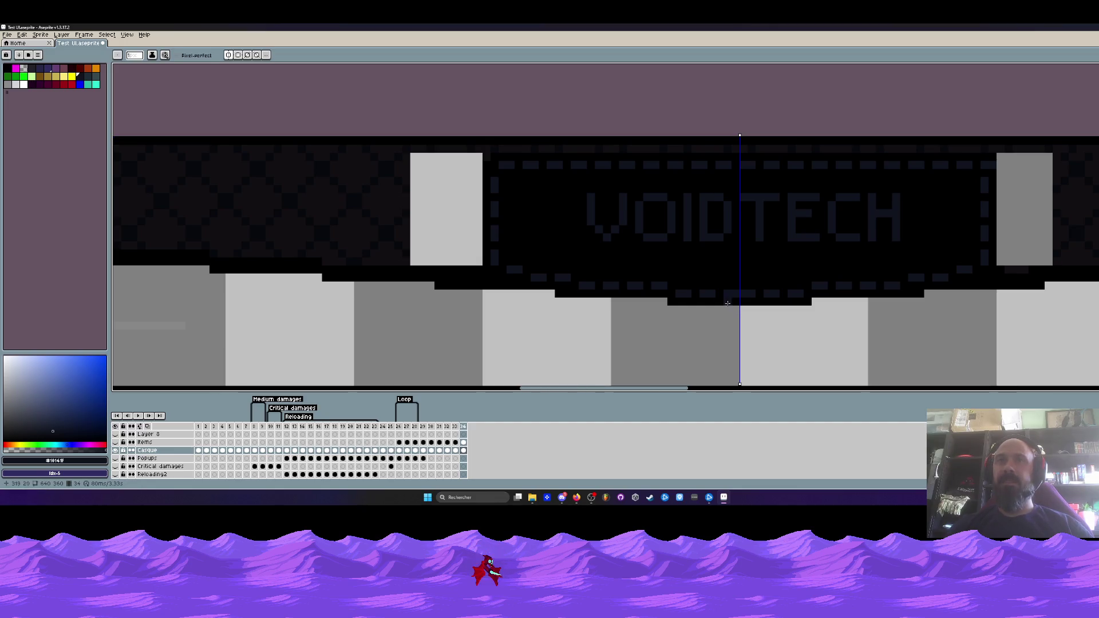
scroll(664, 293, "down", 2)
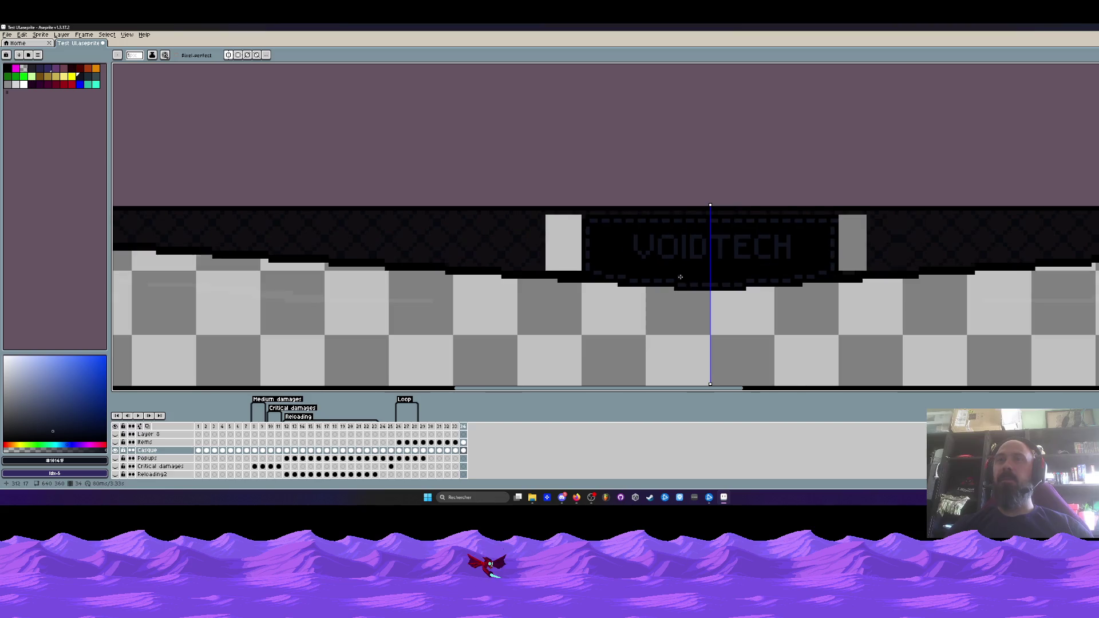
scroll(704, 218, "up", 3)
scroll(701, 220, "down", 1)
scroll(701, 220, "down", 1)
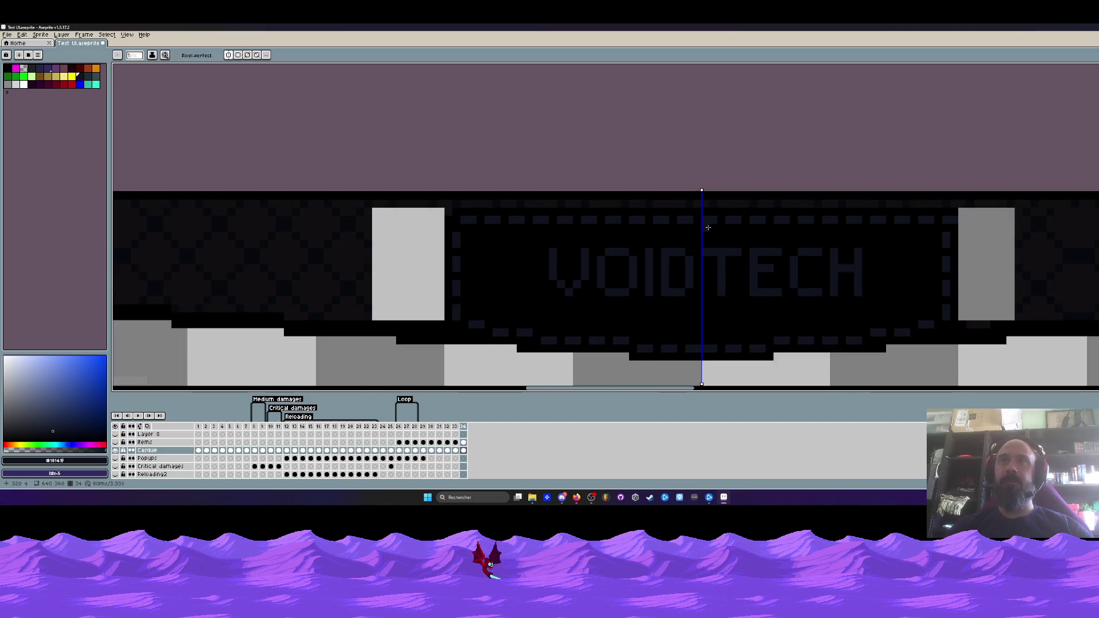
key("alt+s")
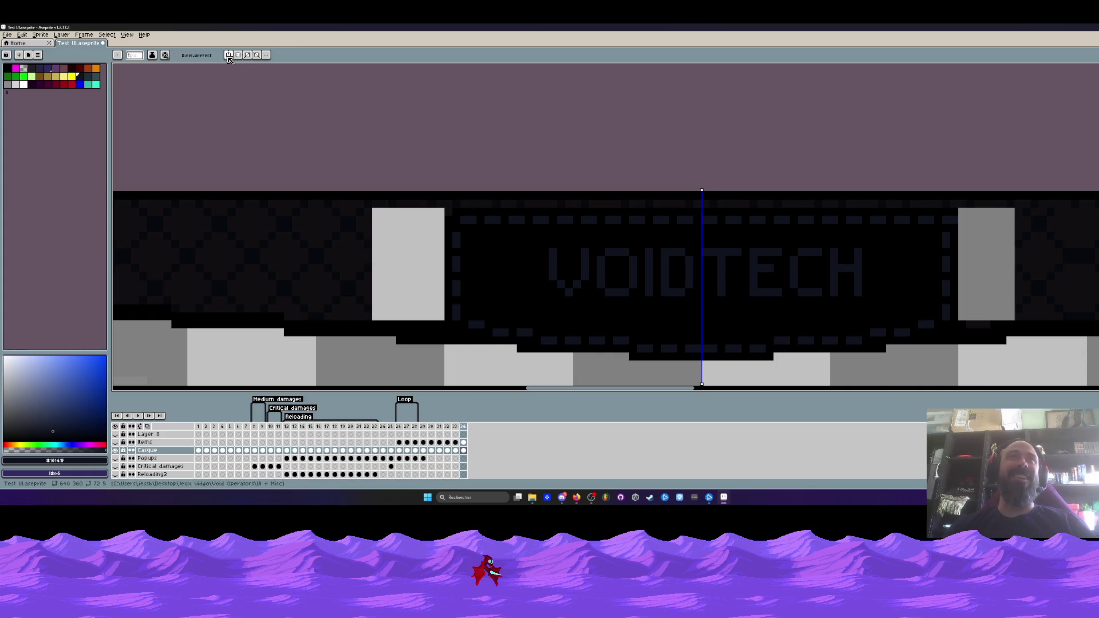
- Pick black from the banner and paint over the doubled centre dash
scroll(710, 340, "up", 2)
key("i")
left_click(677, 318)
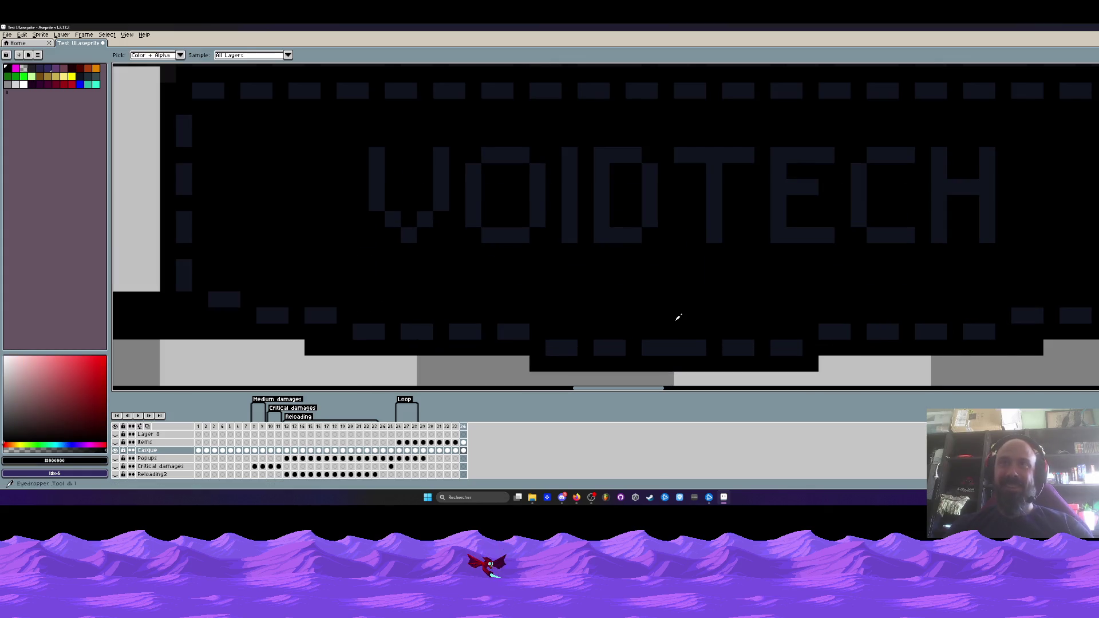
scroll(677, 319, "up", 1)
key("b")
left_click(668, 356)
left_click(646, 355)
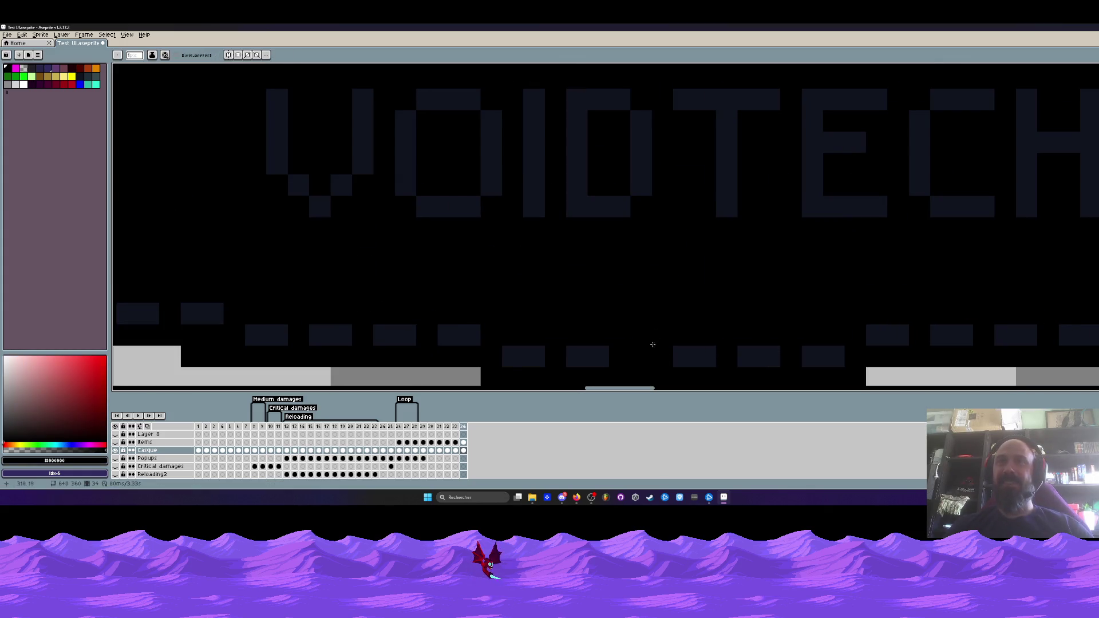
scroll(675, 306, "down", 3)
scroll(887, 229, "up", 1)
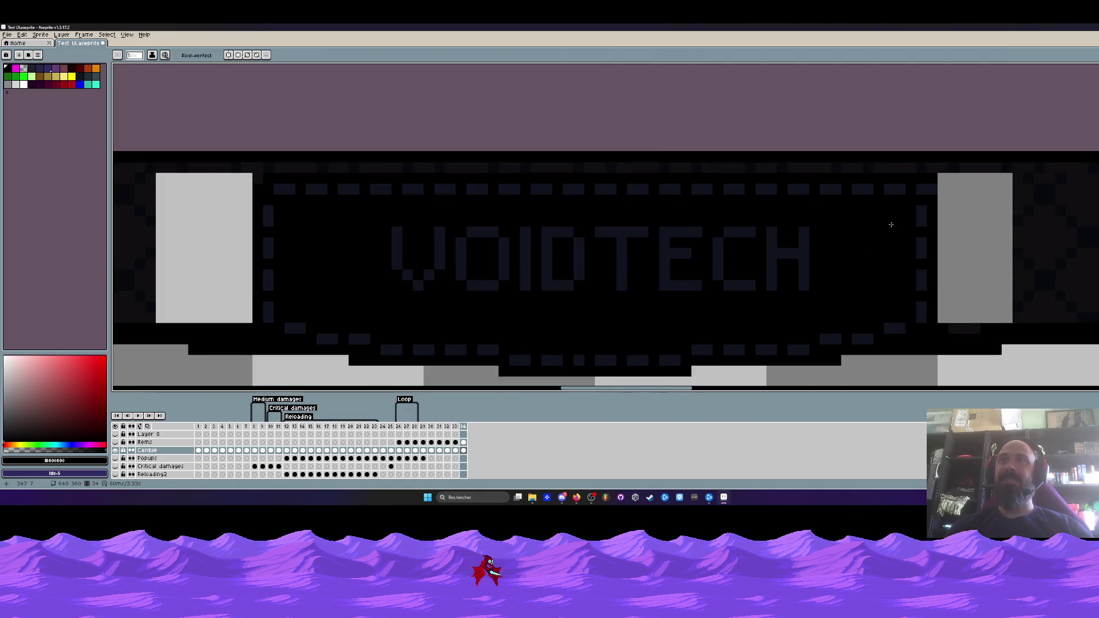
scroll(896, 227, "up", 1)
scroll(877, 199, "down", 2)
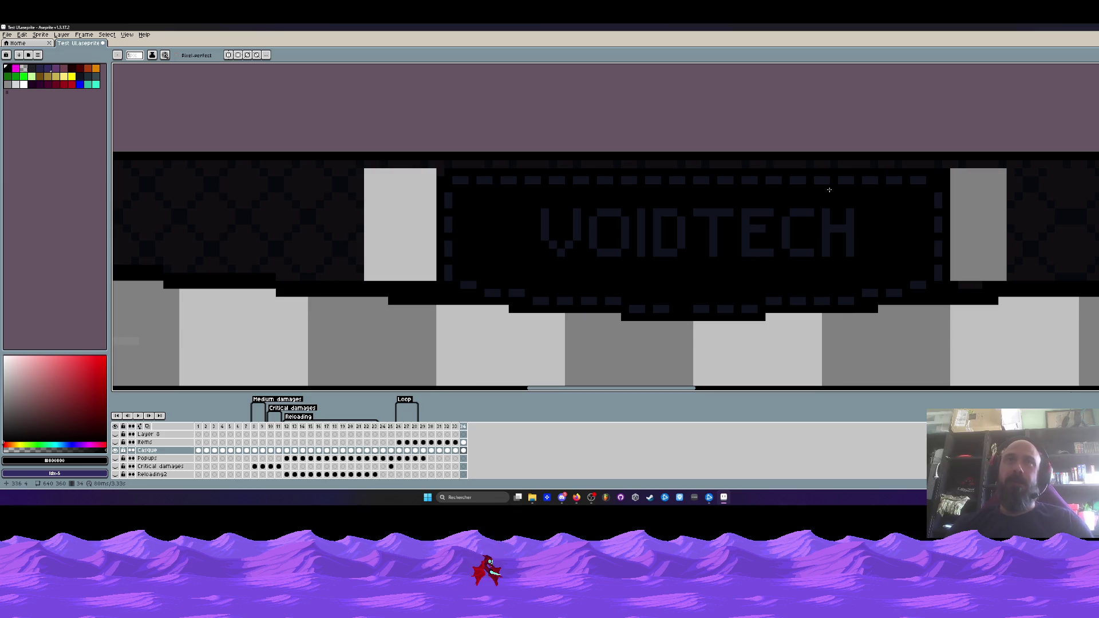
scroll(935, 183, "up", 1)
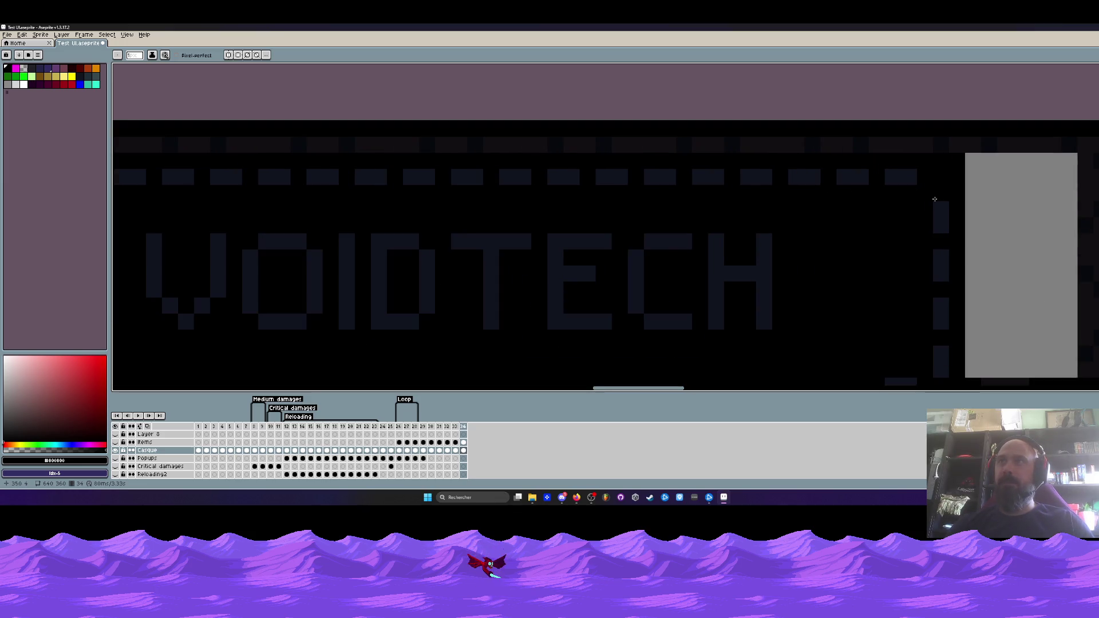
scroll(935, 197, "down", 1)
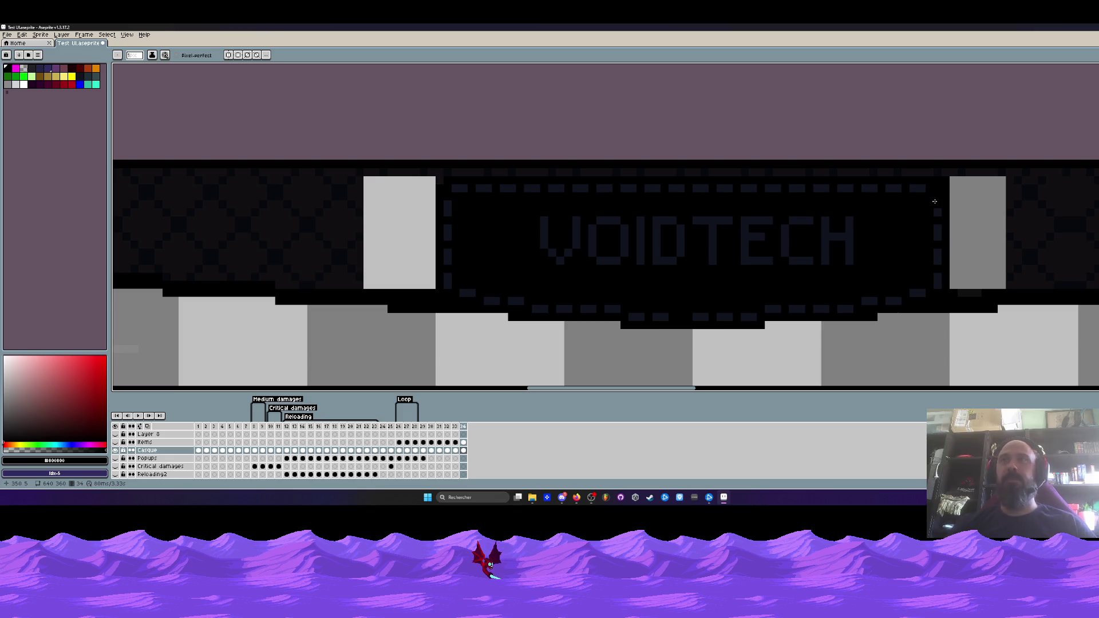
scroll(934, 202, "up", 1)
scroll(934, 209, "down", 1)
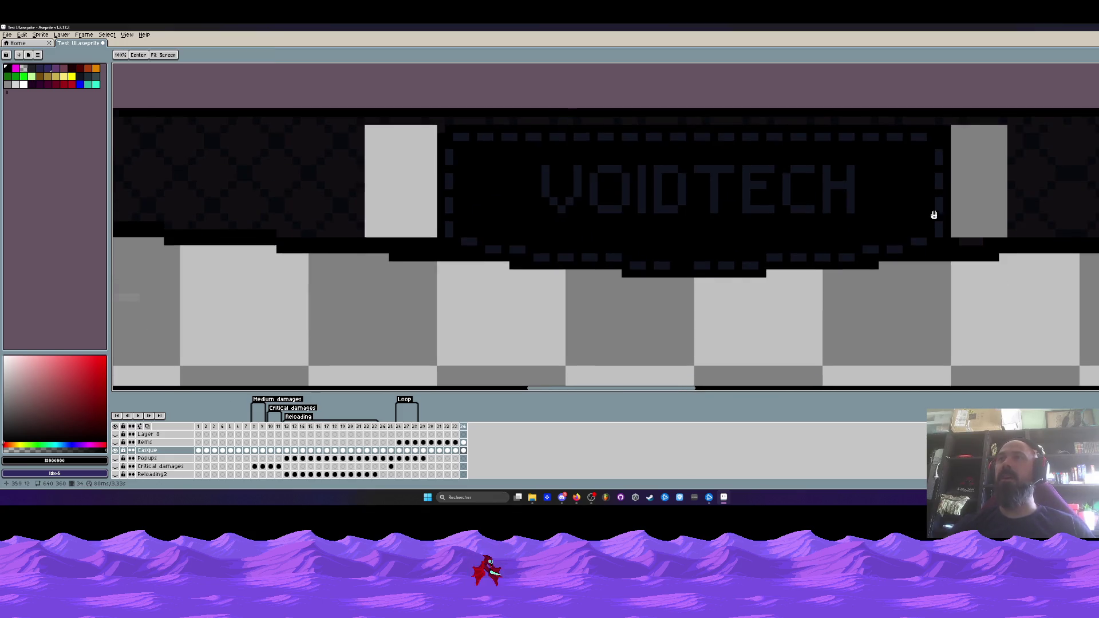
- Sample #10141f from the border and pencil two diagonal dark pixels at the bottom border's centre
scroll(934, 213, "up", 1)
scroll(918, 198, "down", 1)
key("b")
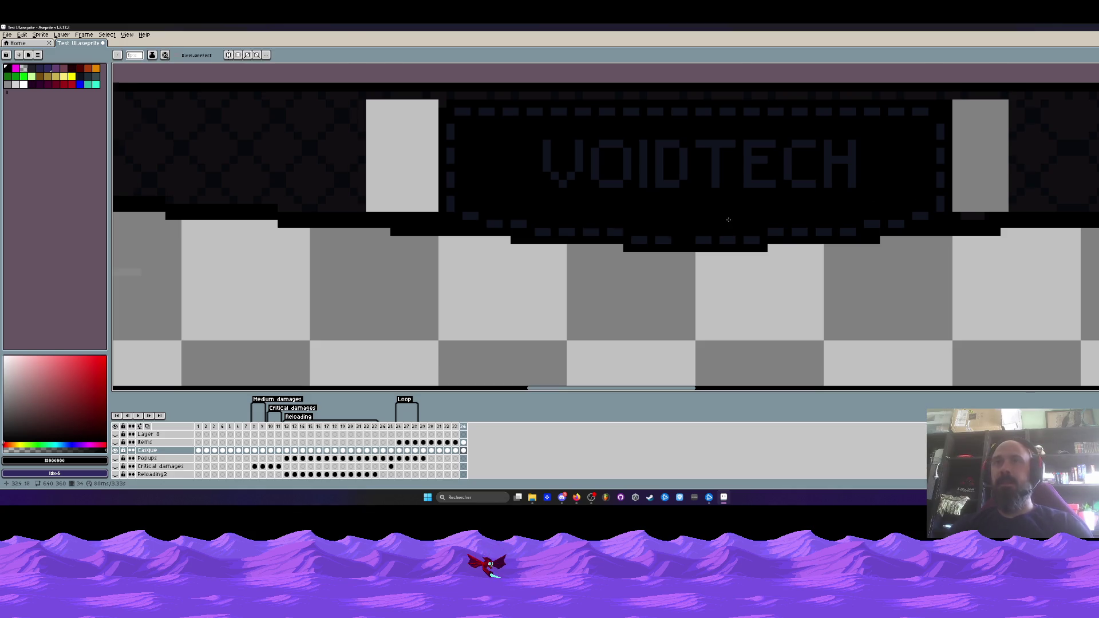
scroll(730, 218, "up", 1)
key("i")
left_click(675, 257)
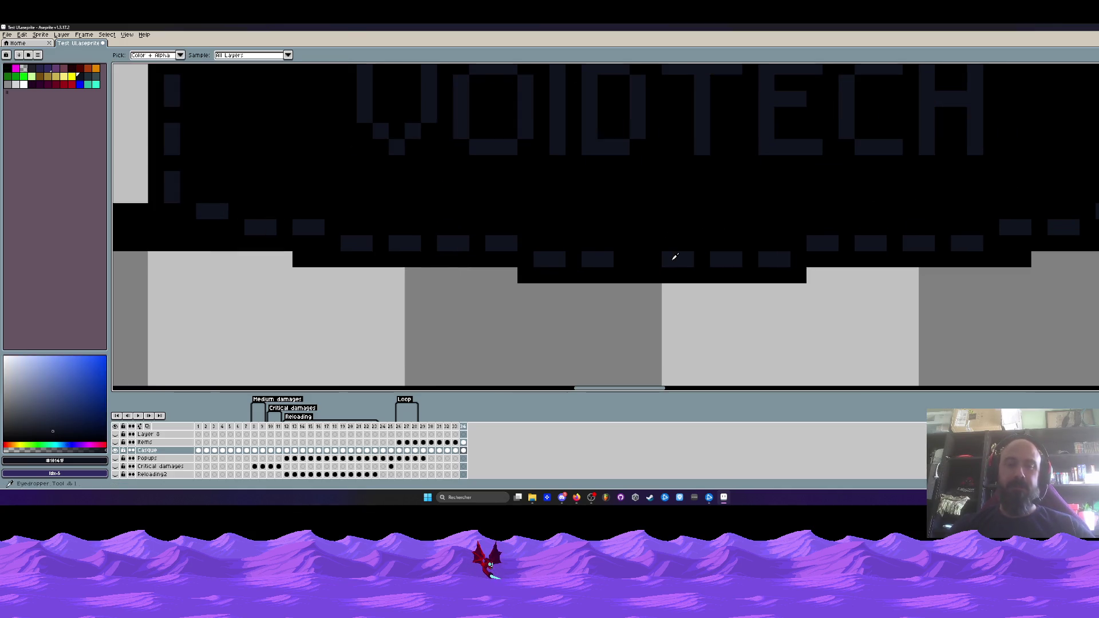
key("b")
scroll(773, 250, "down", 2)
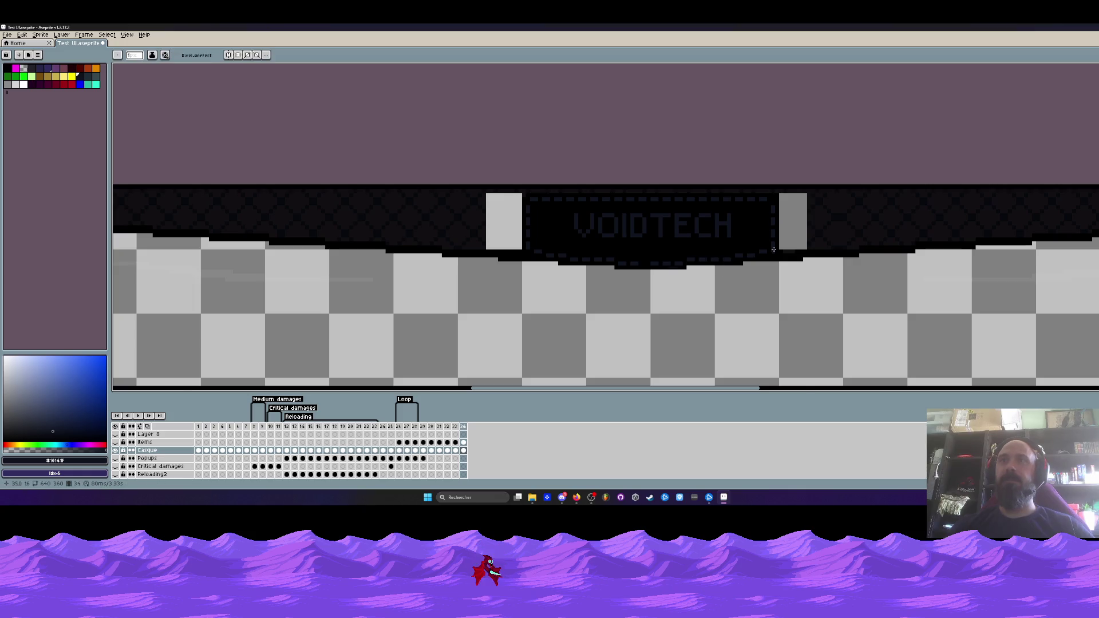
scroll(773, 249, "up", 1)
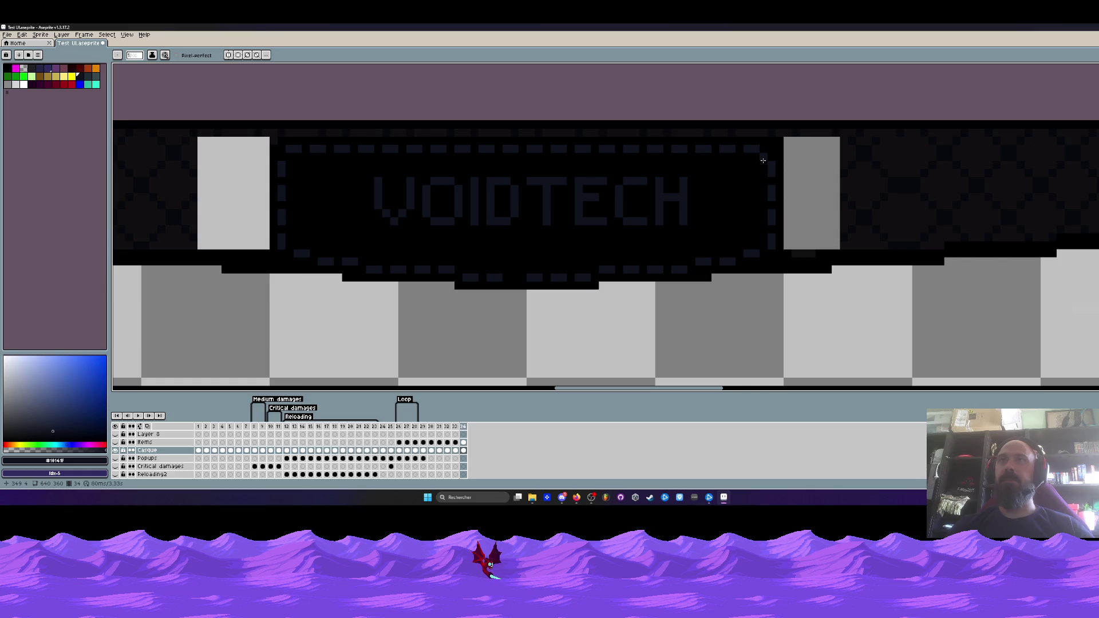
scroll(763, 160, "down", 1)
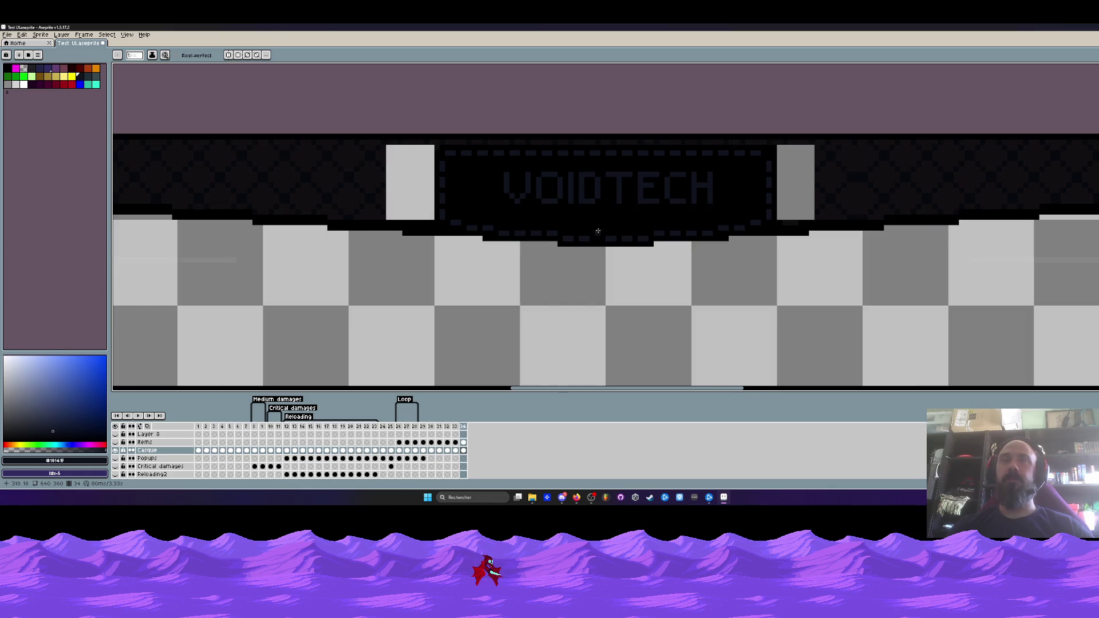
scroll(598, 231, "up", 2)
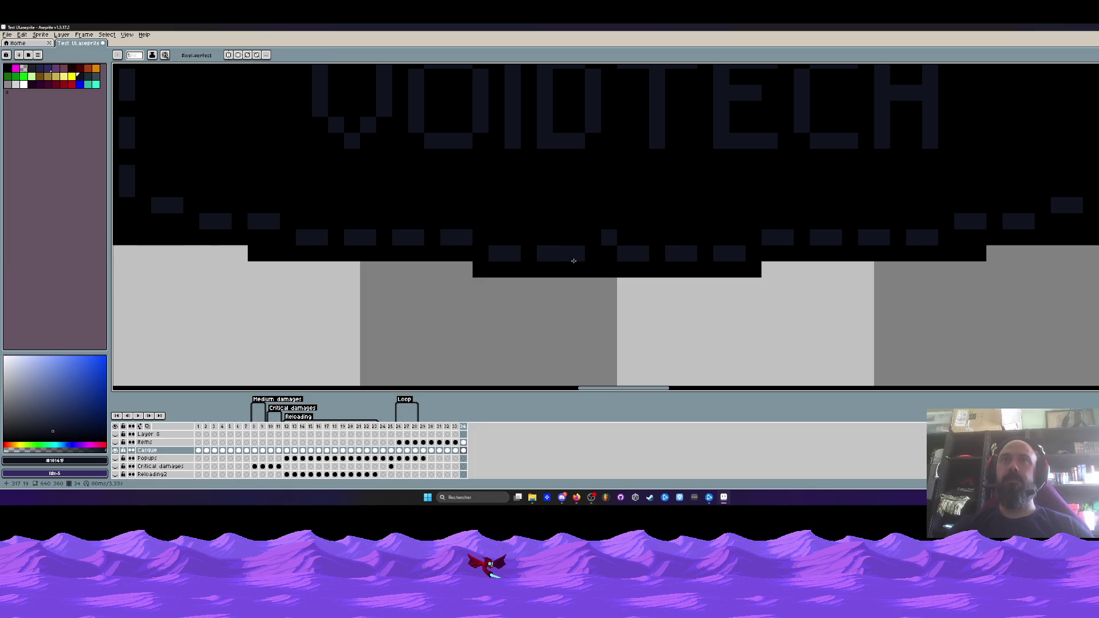
left_click(593, 221)
left_click(576, 237)
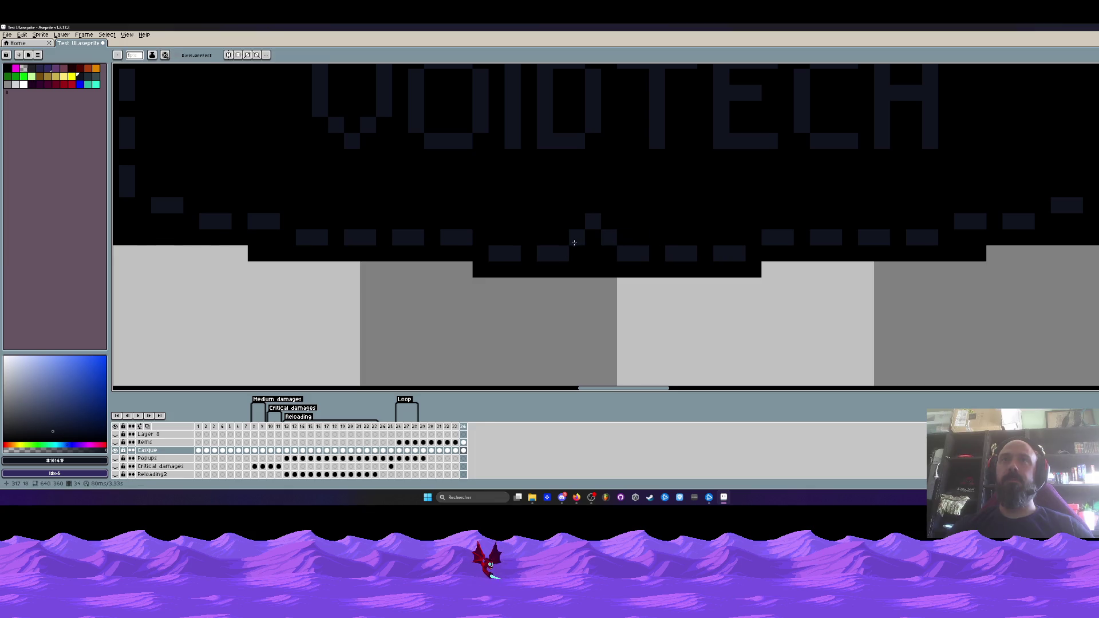
scroll(561, 246, "down", 3)
scroll(541, 249, "up", 1)
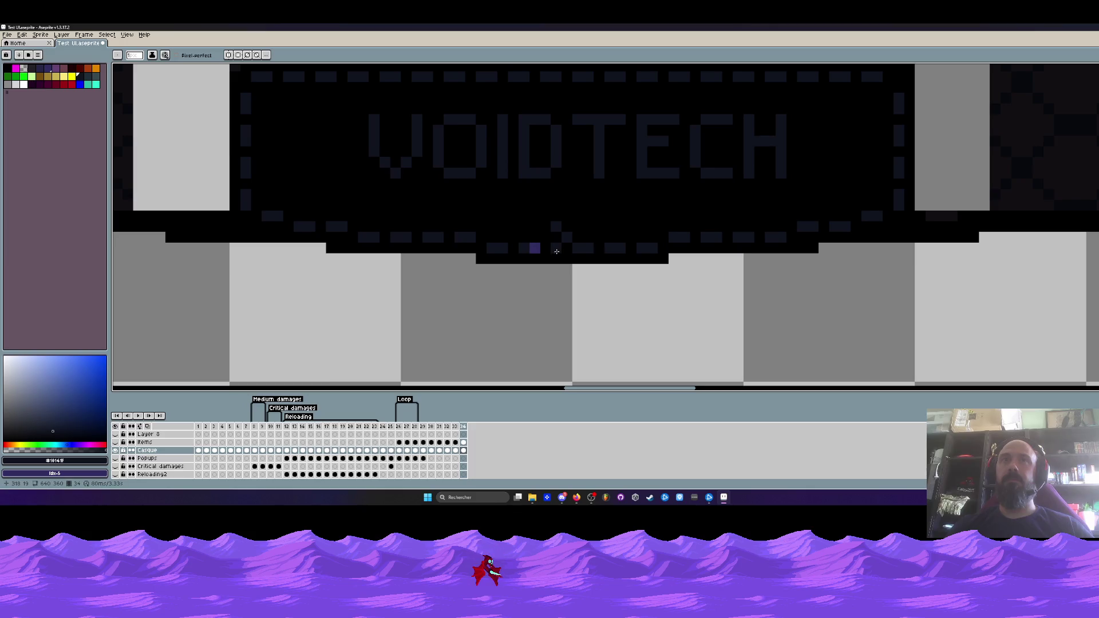
scroll(555, 250, "up", 1)
- Paint the stray purple pixel and the dark pixel beside it black
left_click(554, 249, "alt")
scroll(554, 247, "up", 1)
left_click(528, 275)
left_click(496, 275)
scroll(600, 263, "down", 2)
scroll(599, 263, "up", 3)
- Re-pick the dark dash colour #10141f from the canvas
key("alt")
left_click(468, 286, "alt")
scroll(510, 254, "down", 3)
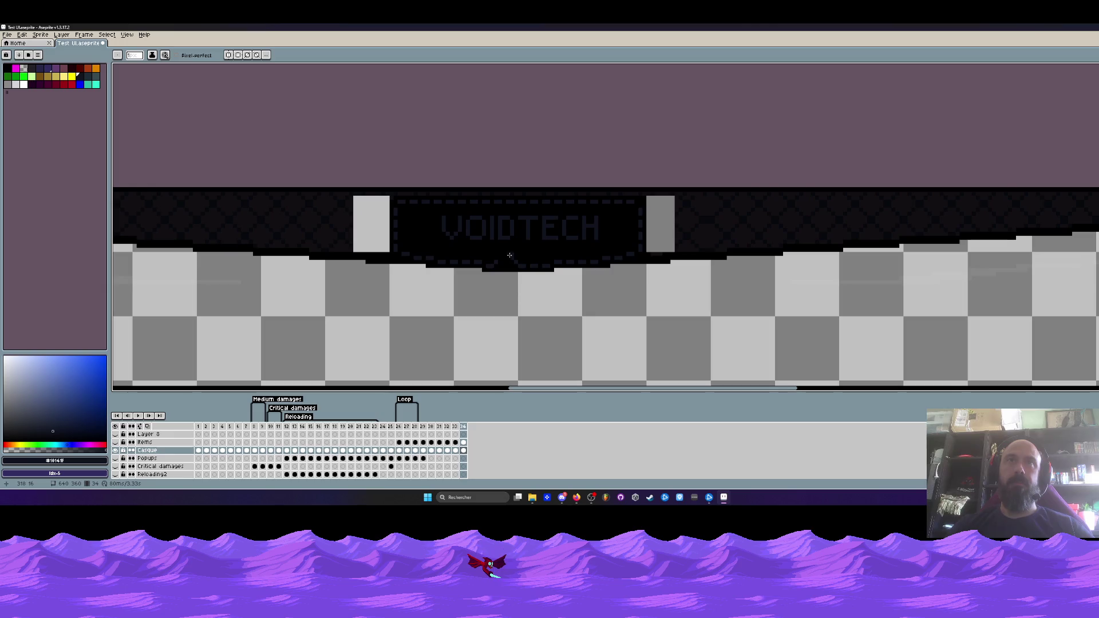
scroll(511, 254, "up", 2)
scroll(506, 256, "down", 3)
scroll(499, 259, "up", 3)
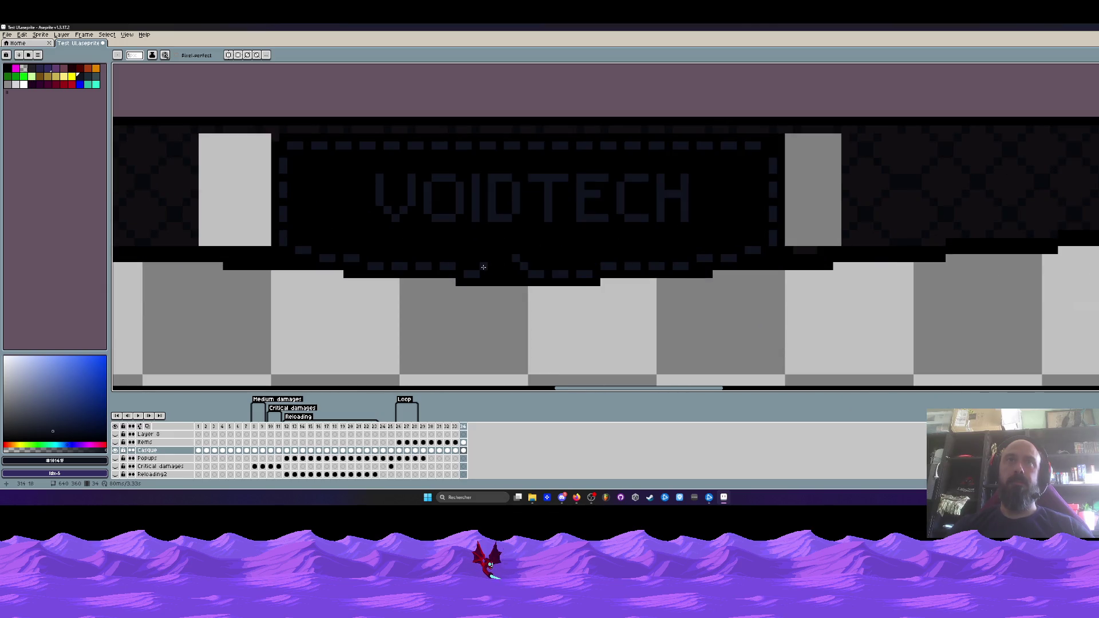
scroll(447, 244, "up", 2)
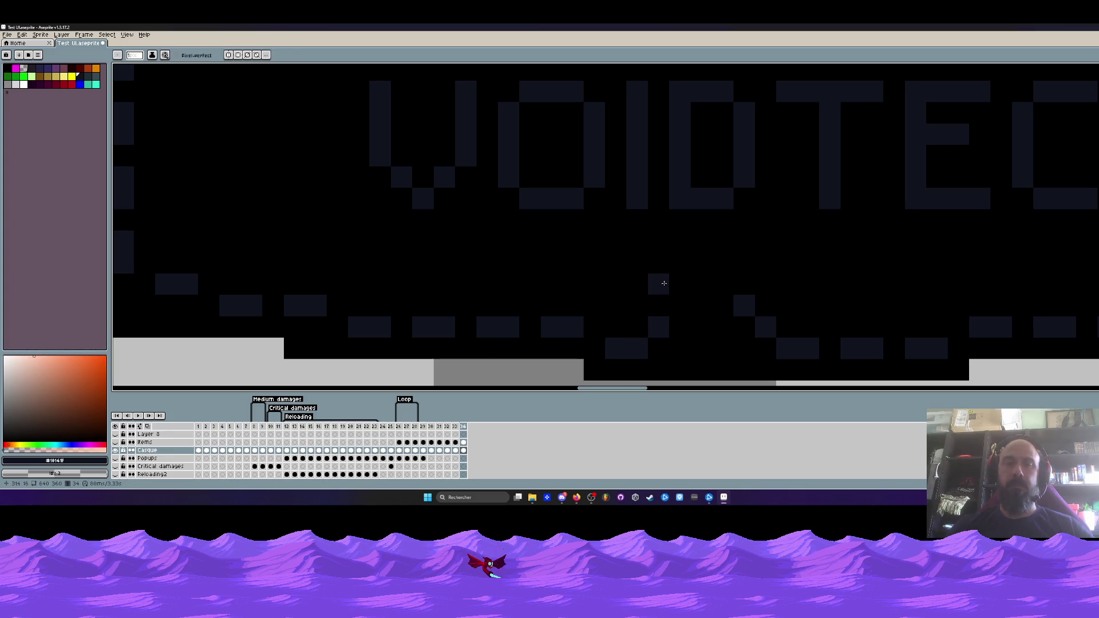
key("i")
key("b")
right_click(623, 350)
left_click_drag(618, 326, 594, 333)
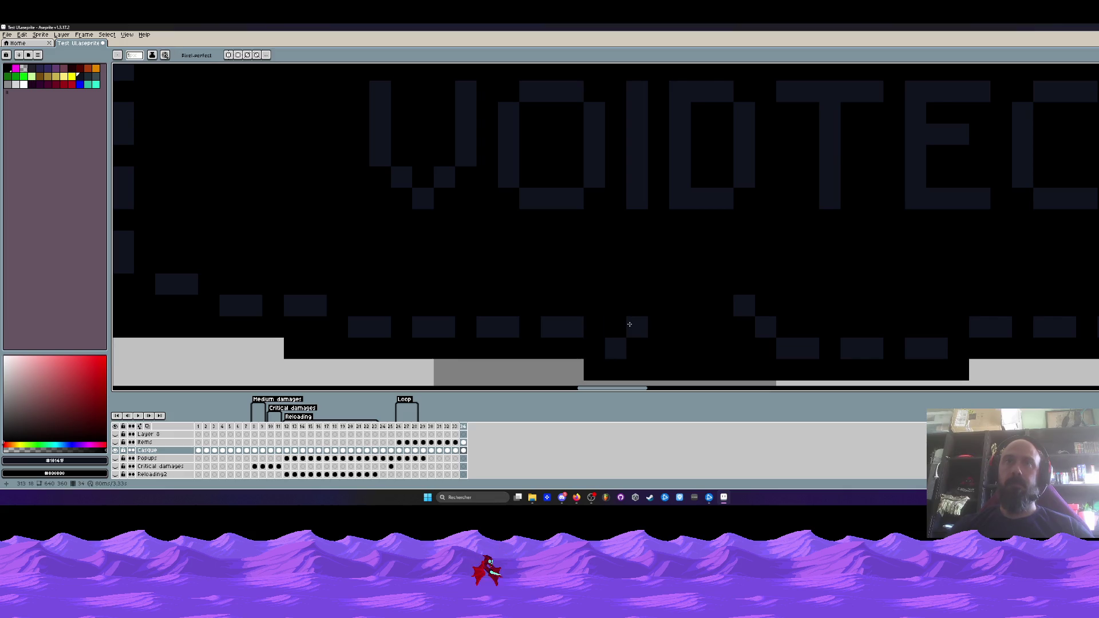
scroll(631, 321, "down", 5)
key("space")
left_click_drag(655, 277, 532, 287)
scroll(568, 280, "up", 2)
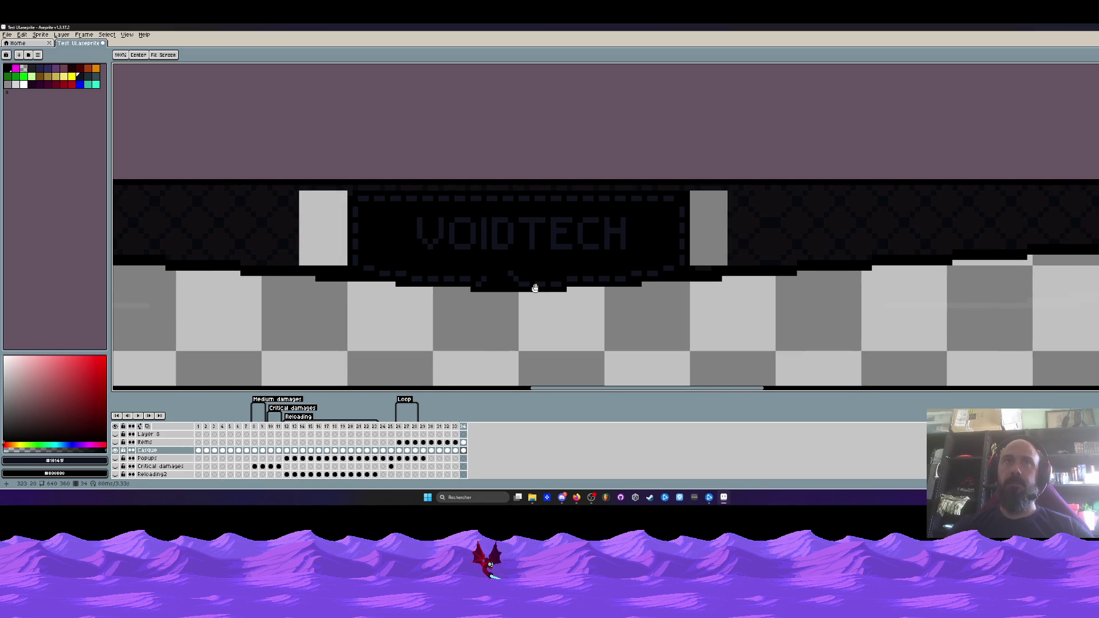
scroll(680, 210, "up", 1)
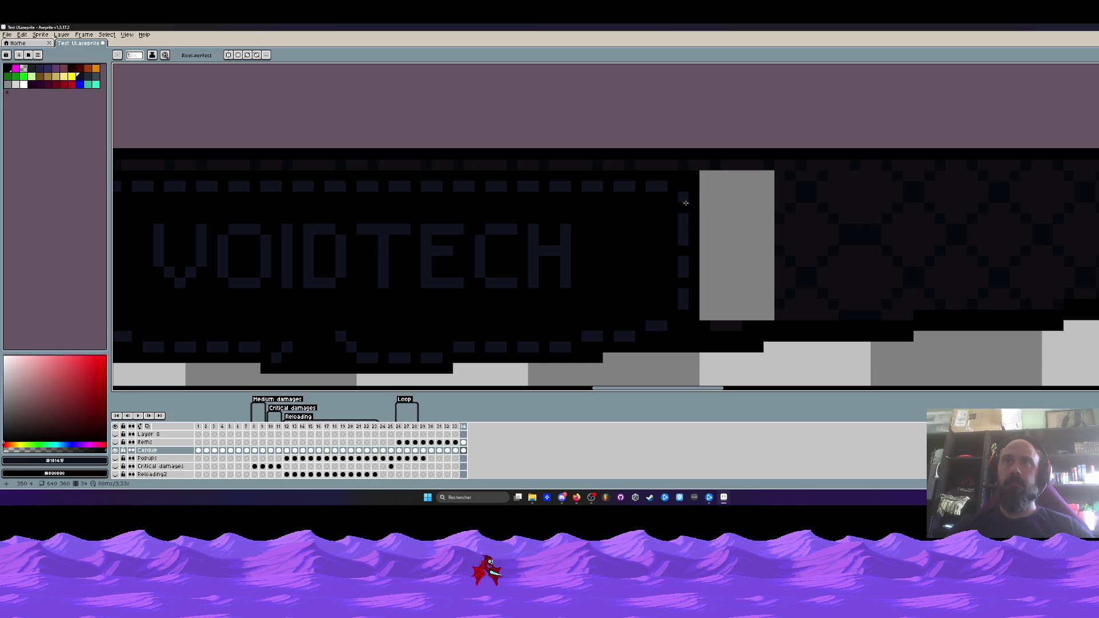
scroll(696, 218, "down", 2)
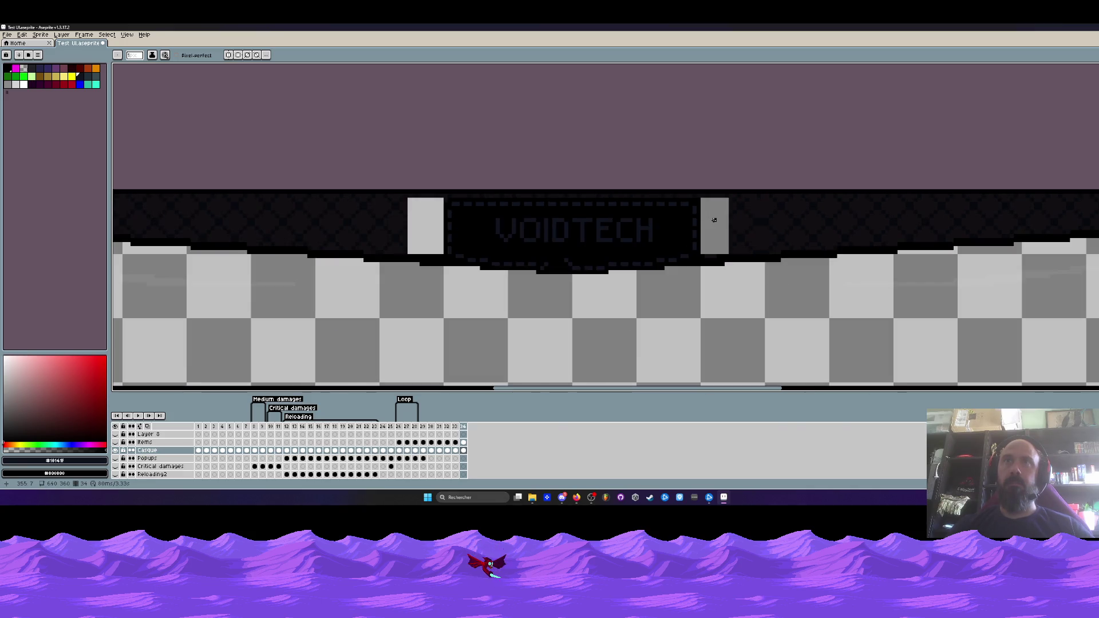
scroll(704, 228, "up", 2)
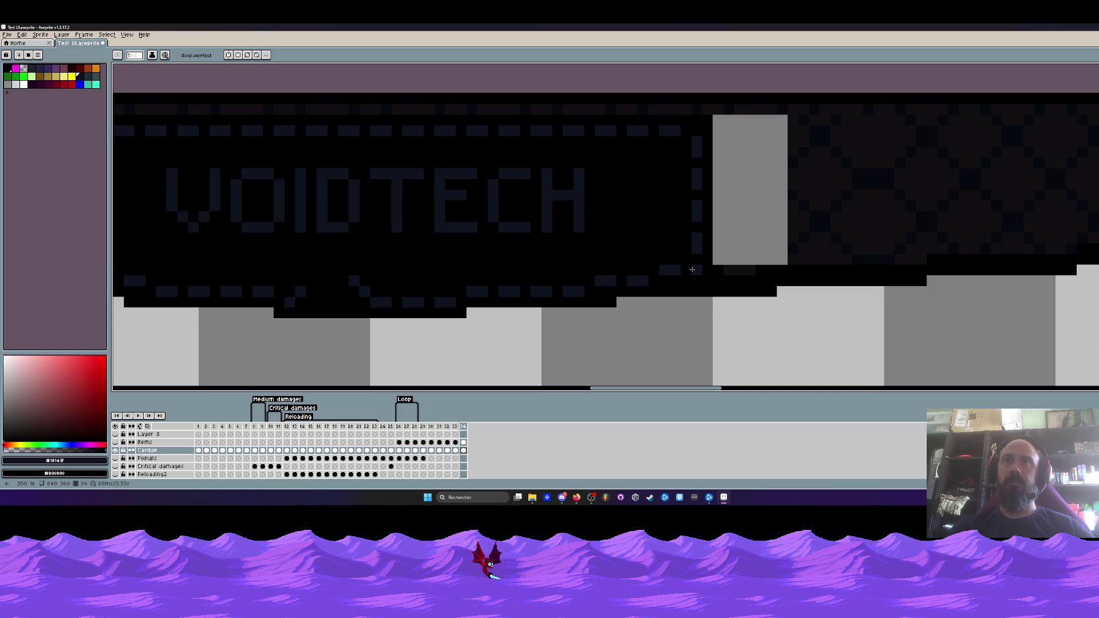
- Pencil two dark pixels just under the label's corner
left_click(694, 278)
left_click(674, 281)
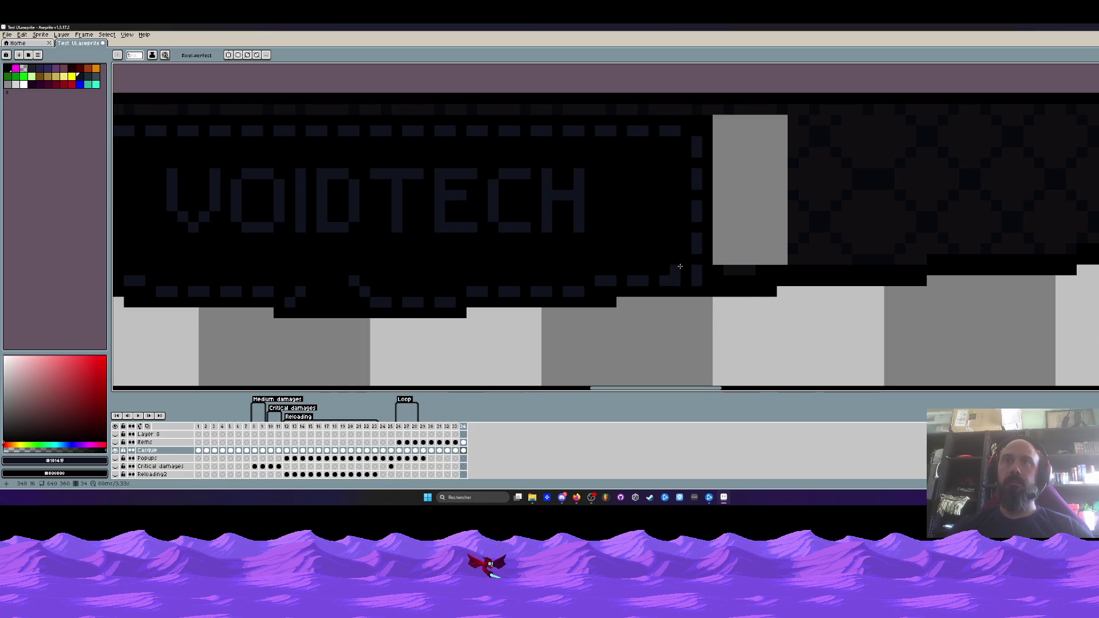
scroll(681, 266, "down", 2)
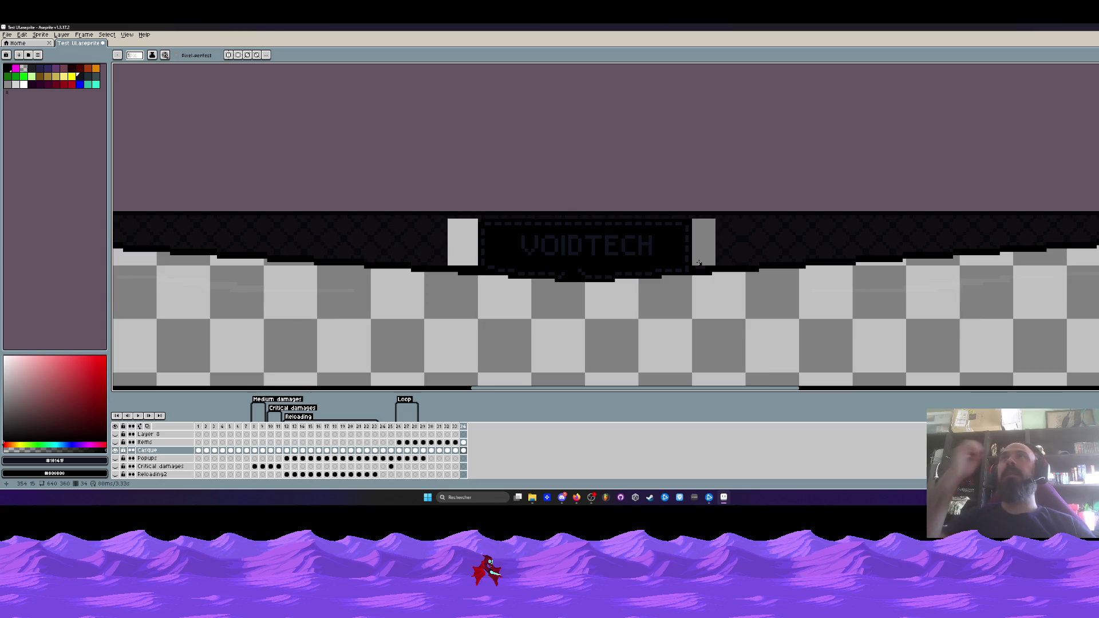
scroll(698, 252, "up", 1)
scroll(709, 228, "up", 2)
- Bucket-fill the pale block beside the VOIDTECH label dark, then sample near-black #07080d
key("g")
scroll(631, 254, "down", 3)
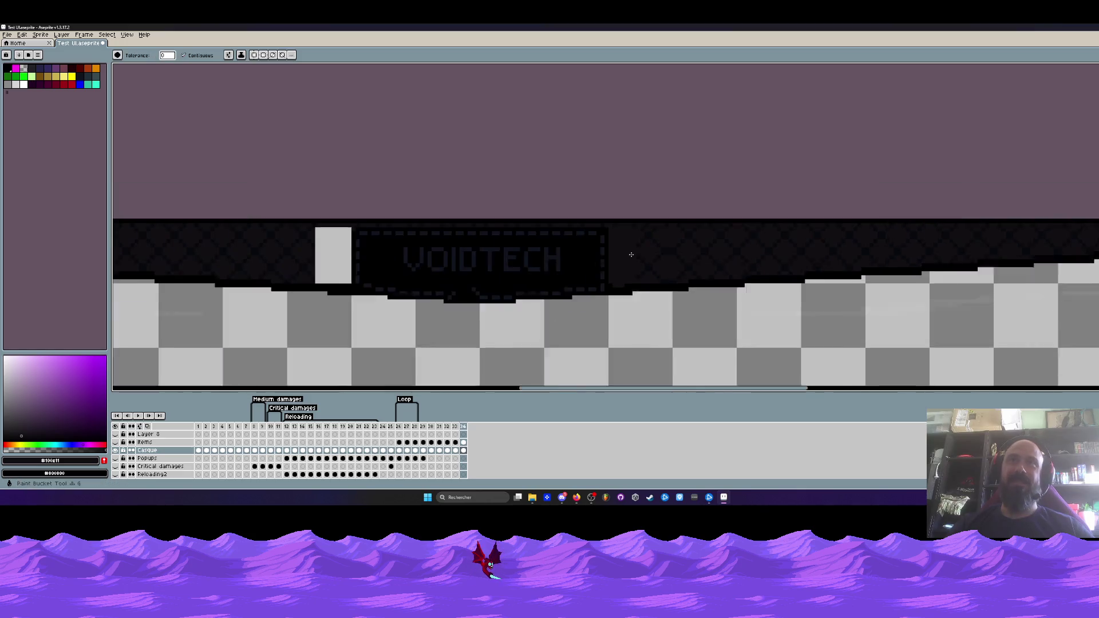
left_click(379, 248)
scroll(379, 248, "up", 1)
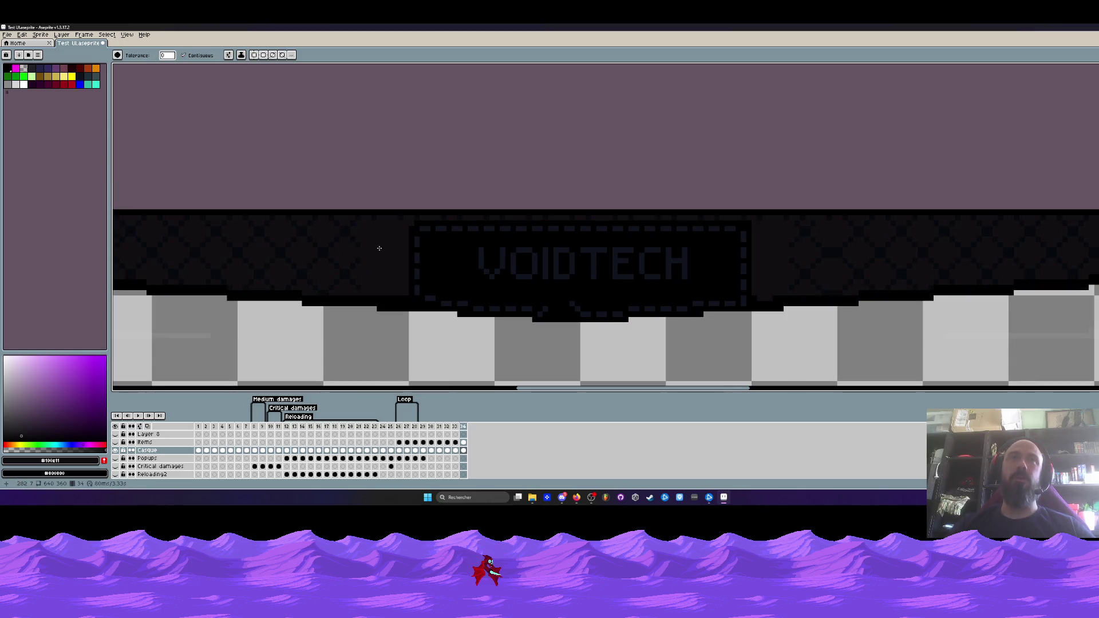
scroll(380, 248, "up", 1)
key("i")
left_click(385, 223)
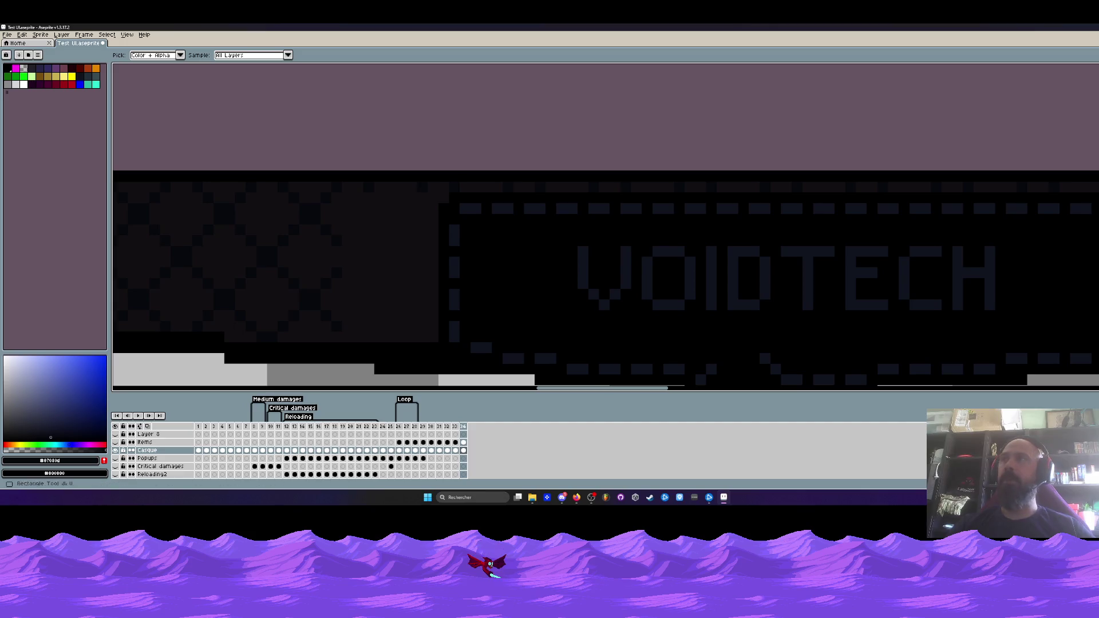
- Paint near-black #07080d diagonal strokes over the pattern left of the label
scroll(313, 228, "up", 1)
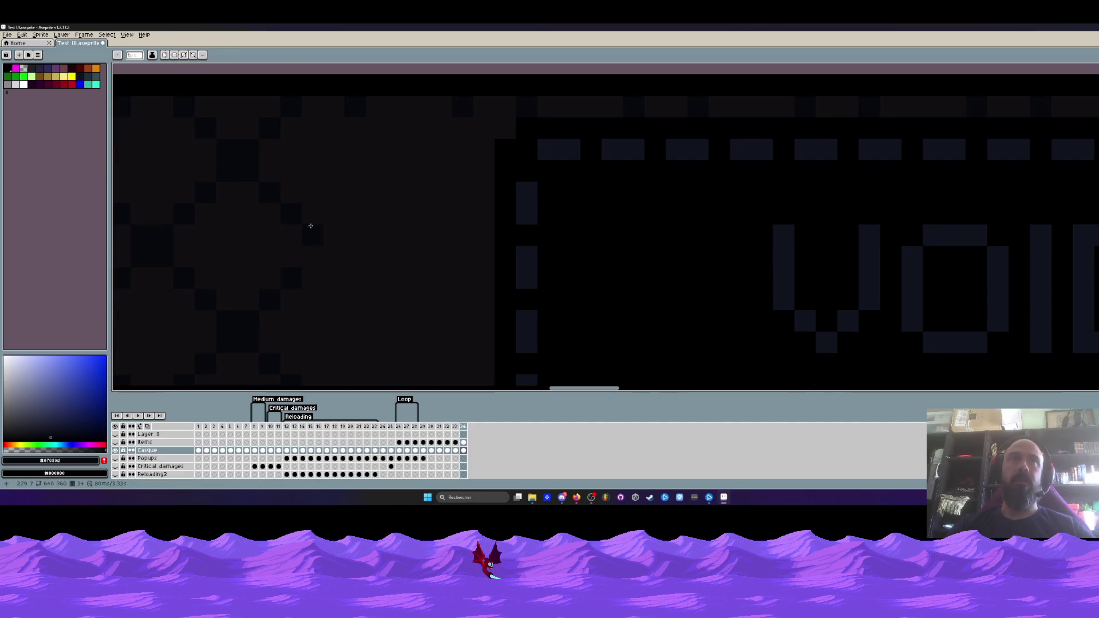
scroll(279, 200, "down", 2)
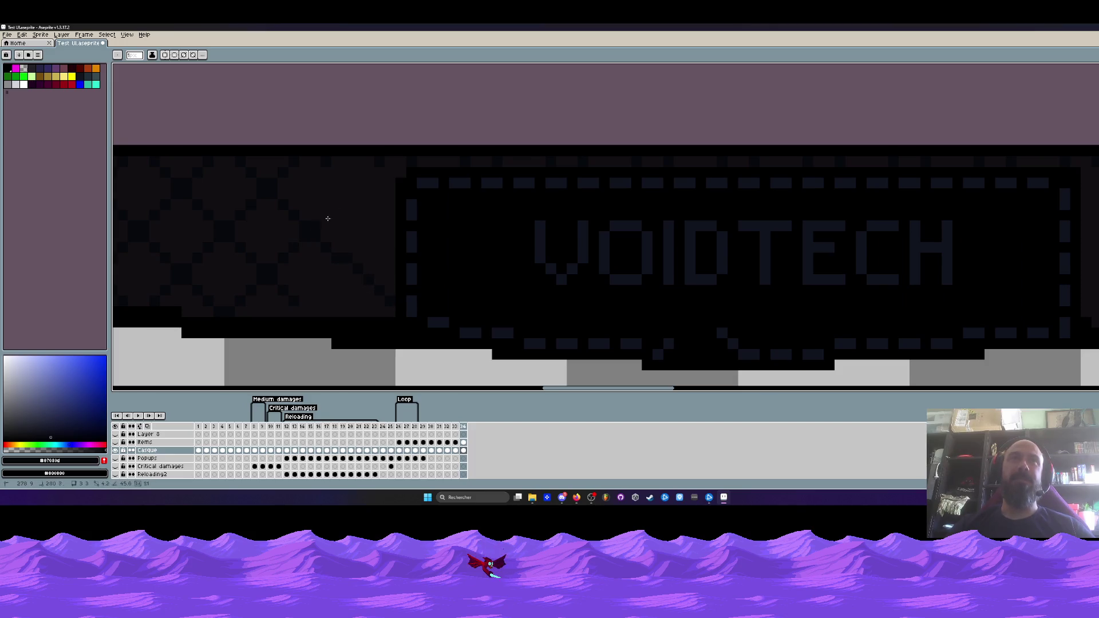
left_click_drag(327, 166, 280, 211)
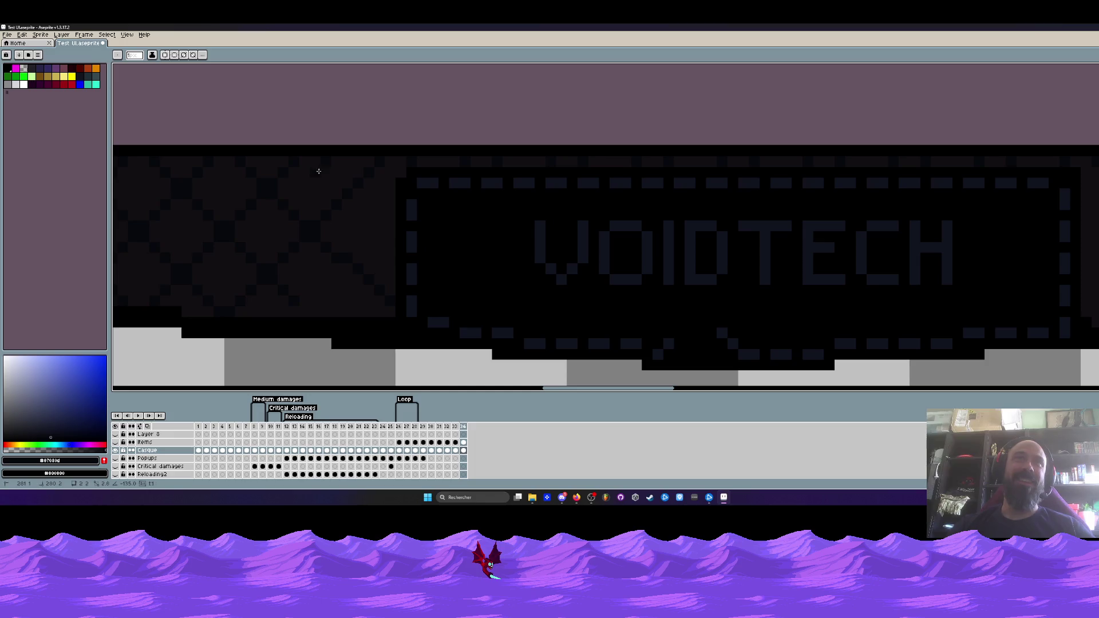
left_click_drag(320, 165, 338, 179)
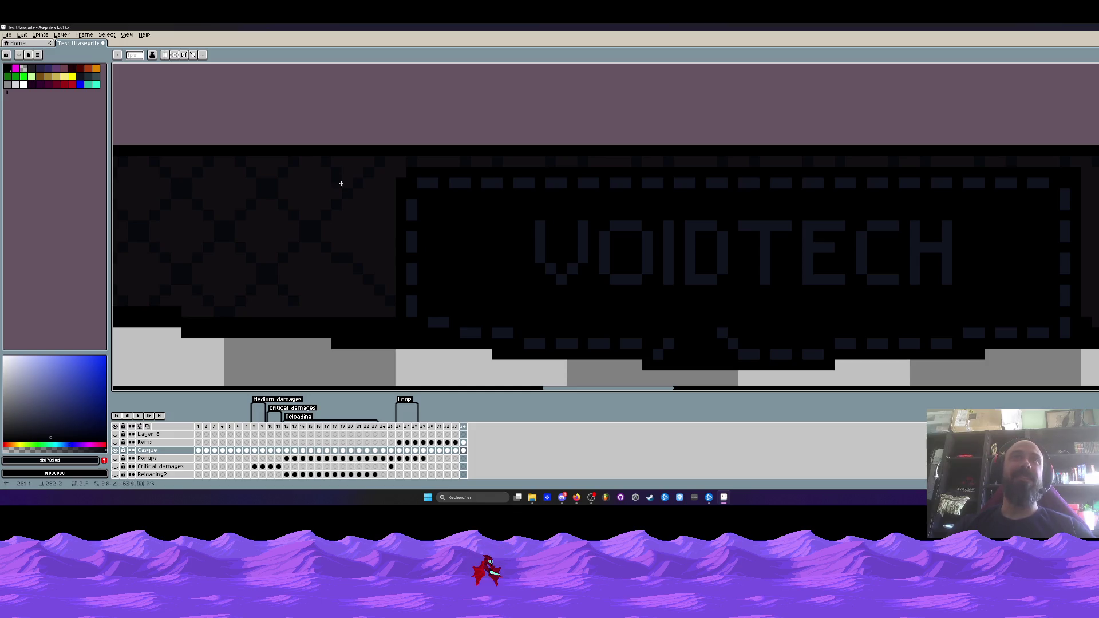
left_click_drag(393, 220, 386, 223)
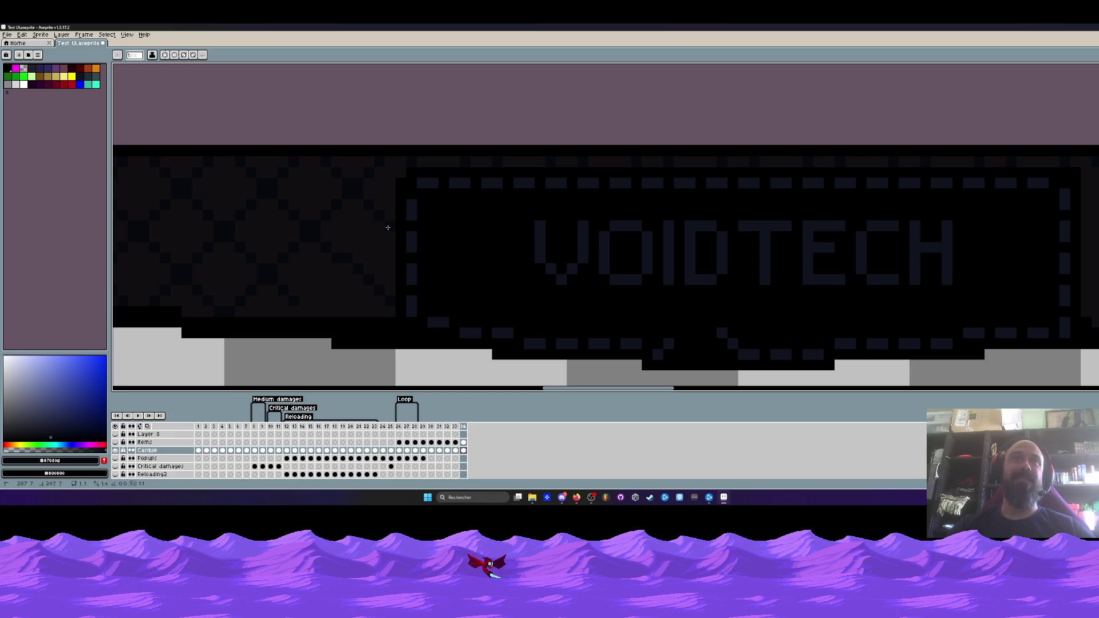
left_click_drag(357, 272, 349, 259)
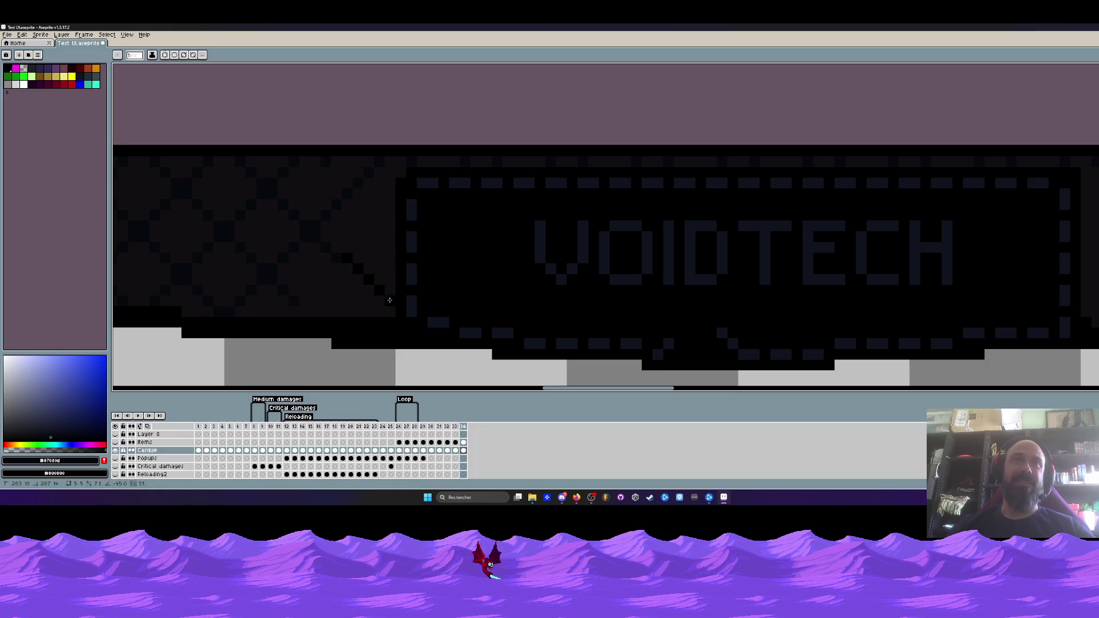
scroll(369, 249, "up", 2)
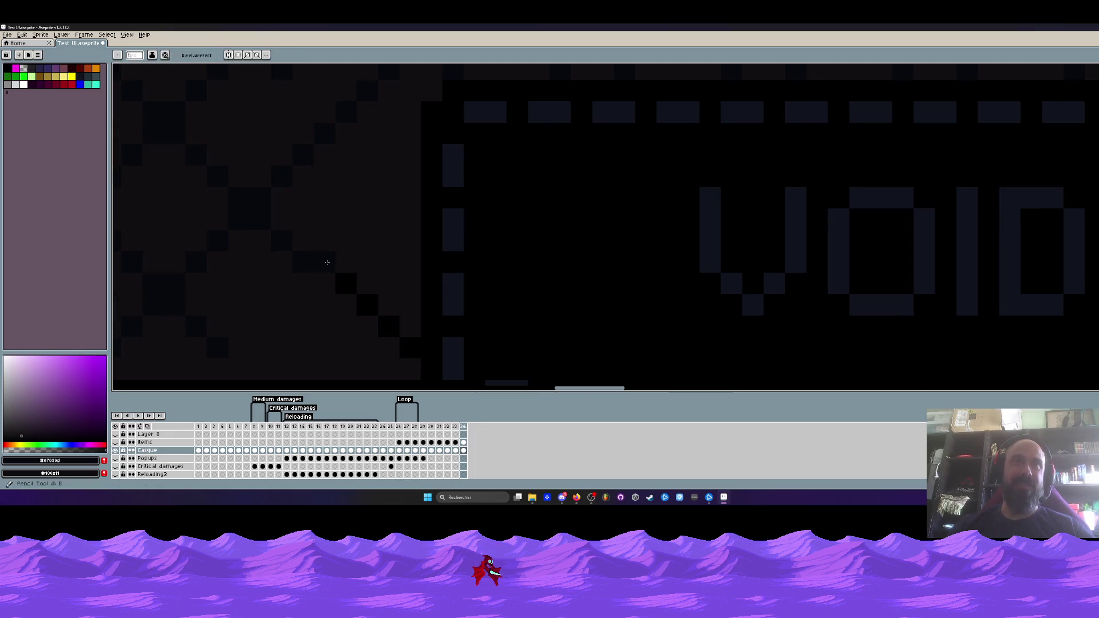
scroll(387, 304, "down", 2)
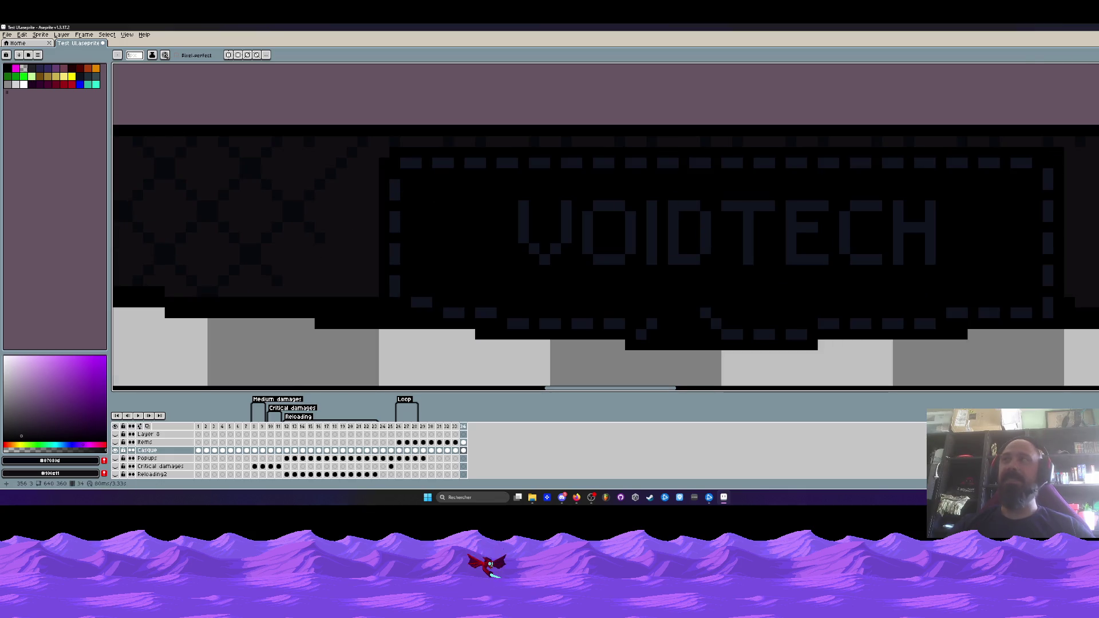
- Draw a straight dark diagonal line across the left pattern
key("l")
scroll(323, 147, "up", 1)
mouse_move(314, 147)
left_mouse_down()
mouse_move(400, 226)
mouse_move(314, 319)
mouse_move(240, 348)
mouse_move(214, 336)
mouse_move(326, 258)
mouse_move(346, 285)
mouse_move(343, 275)
left_mouse_up()
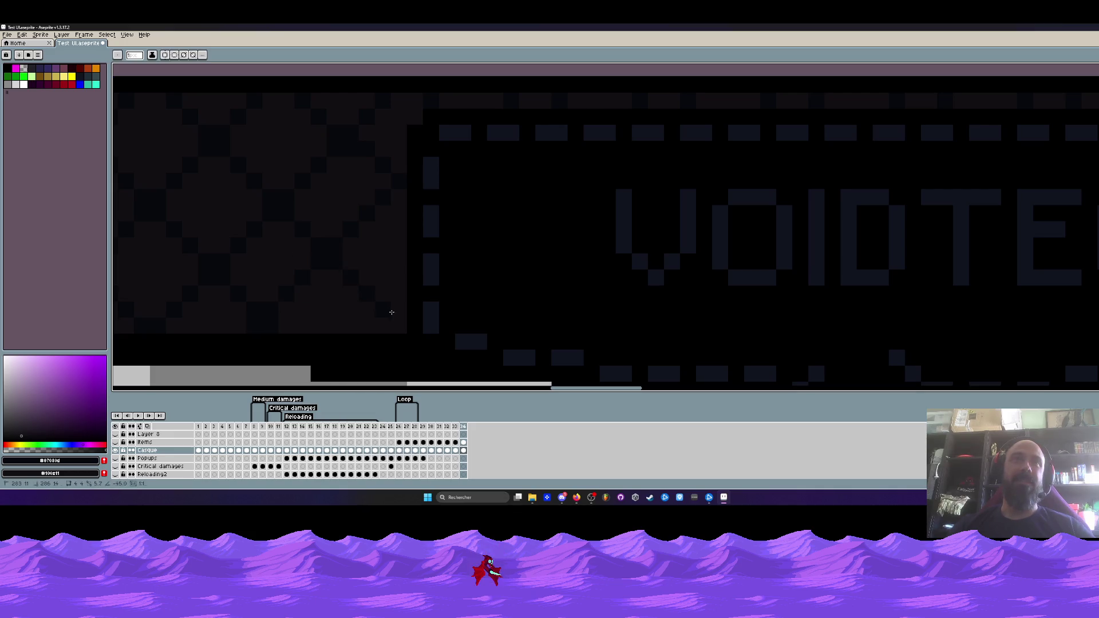
scroll(393, 207, "down", 5)
scroll(401, 211, "up", 2)
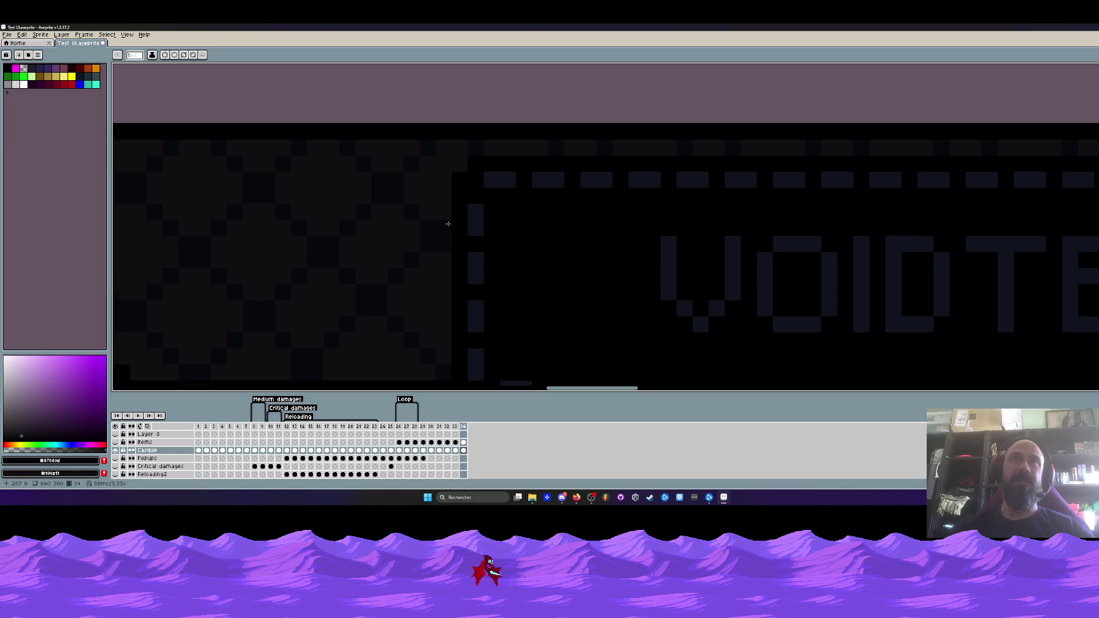
scroll(455, 229, "down", 2)
scroll(455, 266, "up", 5)
scroll(442, 284, "down", 4)
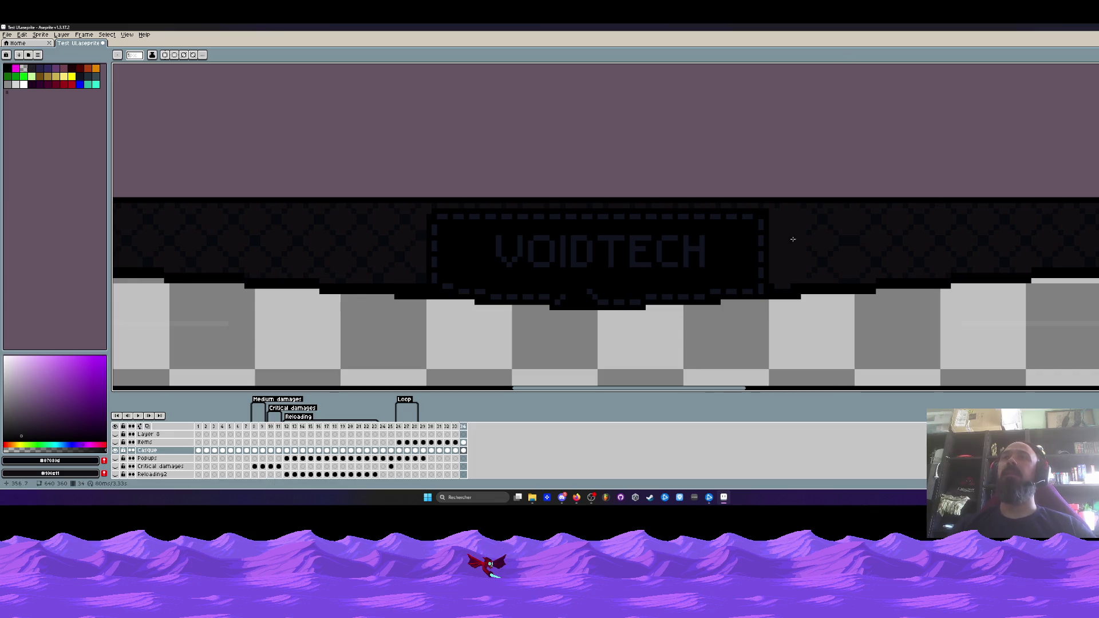
- Paint three near-black #07080d strokes over the diamond pattern right of the VOIDTECH label
scroll(795, 223, "up", 2)
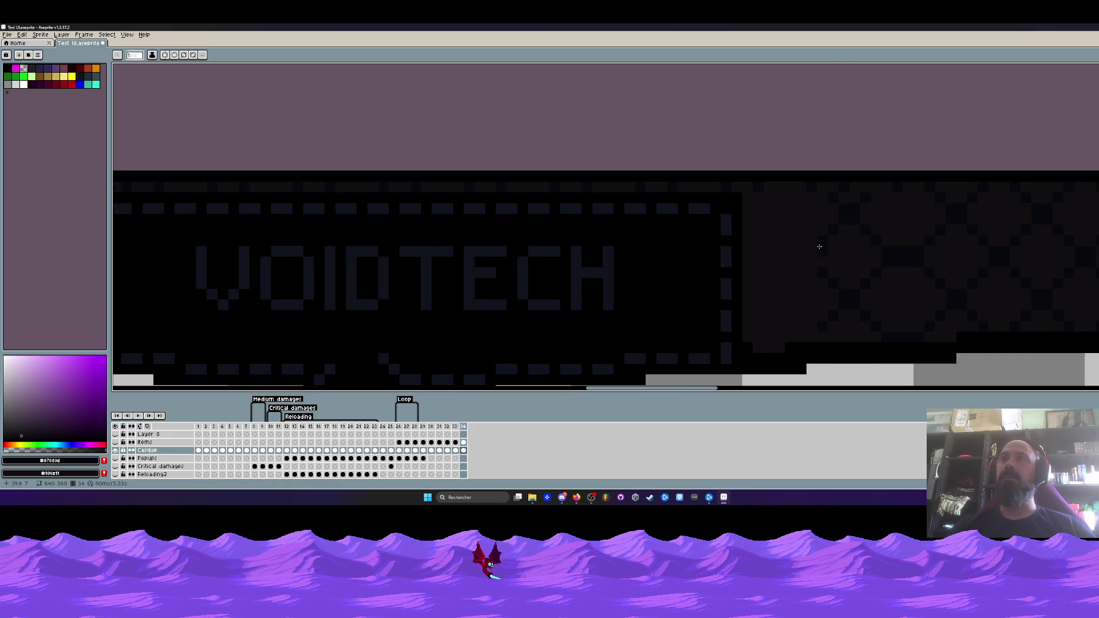
left_click_drag(809, 246, 748, 312)
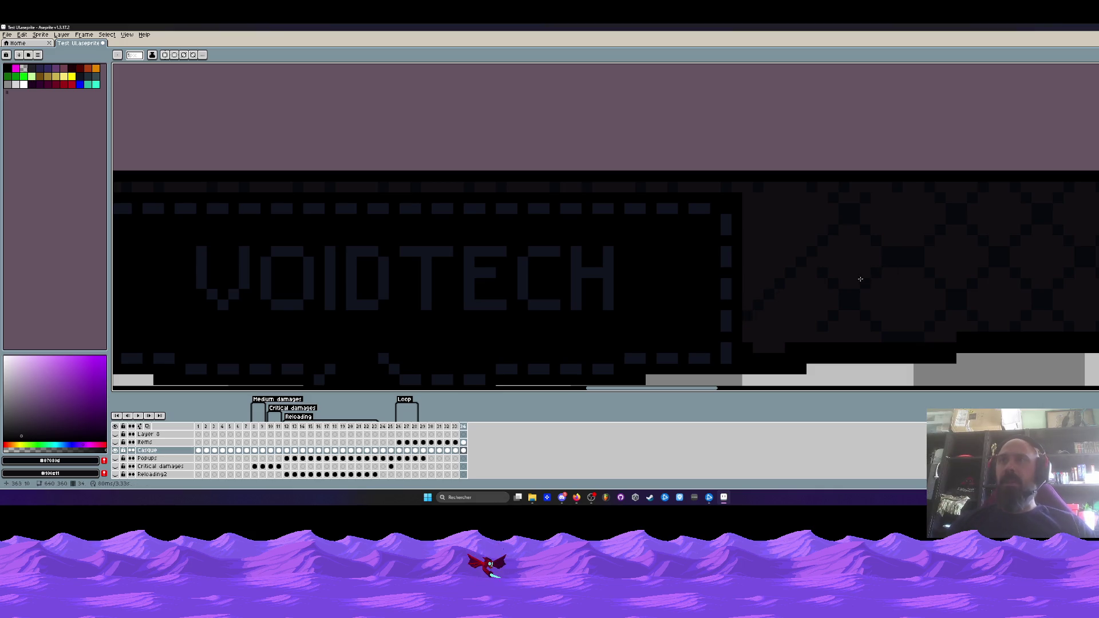
mouse_move(814, 265)
left_mouse_down()
mouse_move(751, 189)
mouse_move(739, 192)
left_mouse_up()
scroll(744, 229, "down", 2)
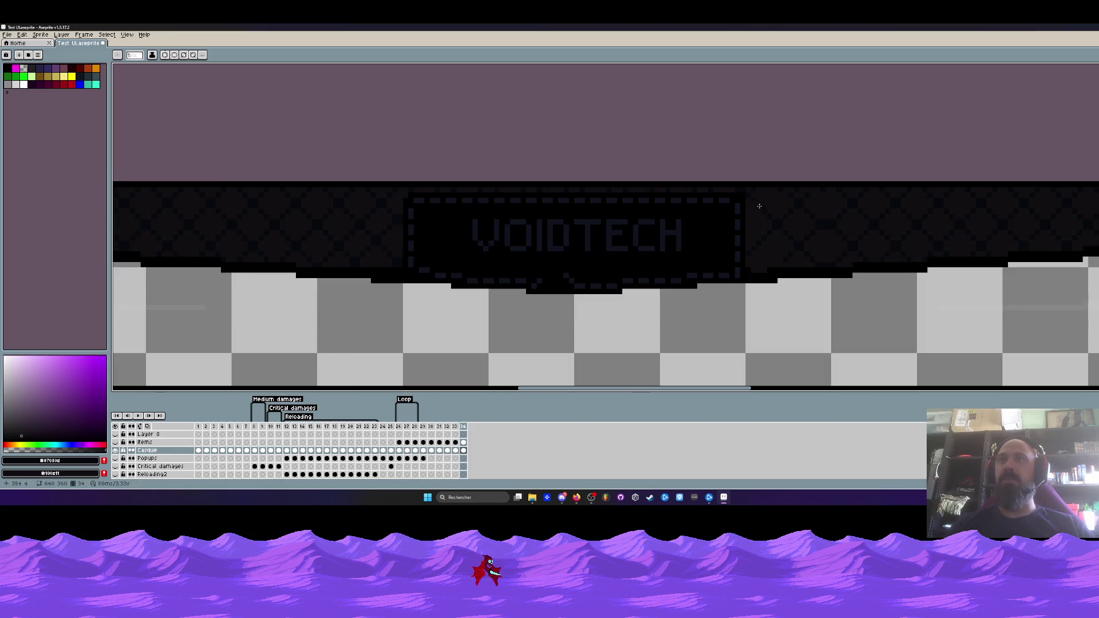
scroll(763, 276, "up", 3)
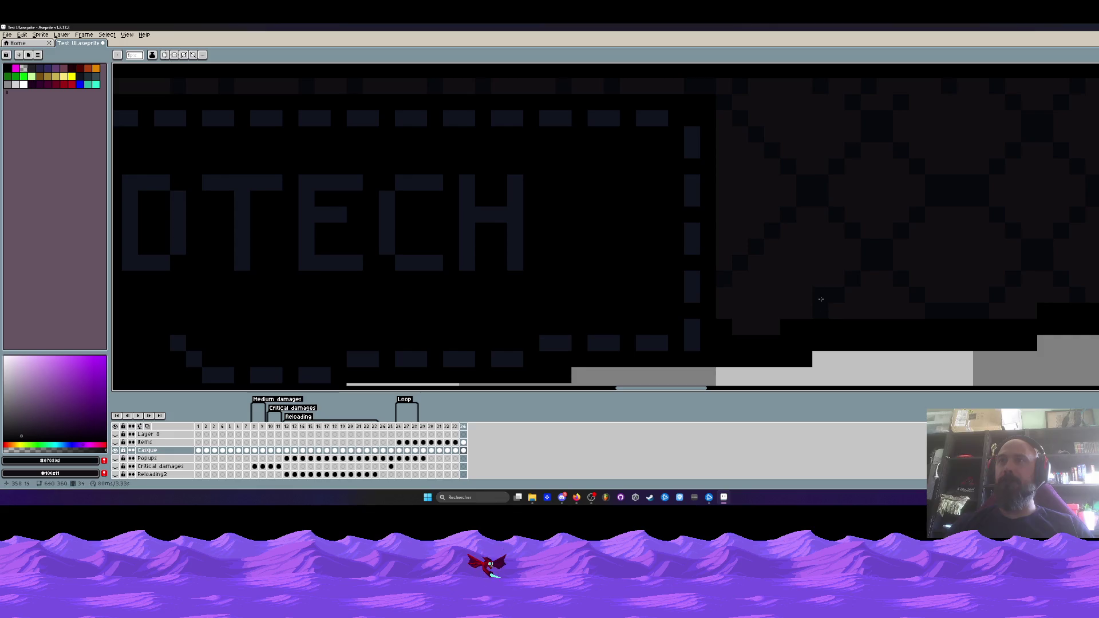
scroll(925, 265, "down", 3)
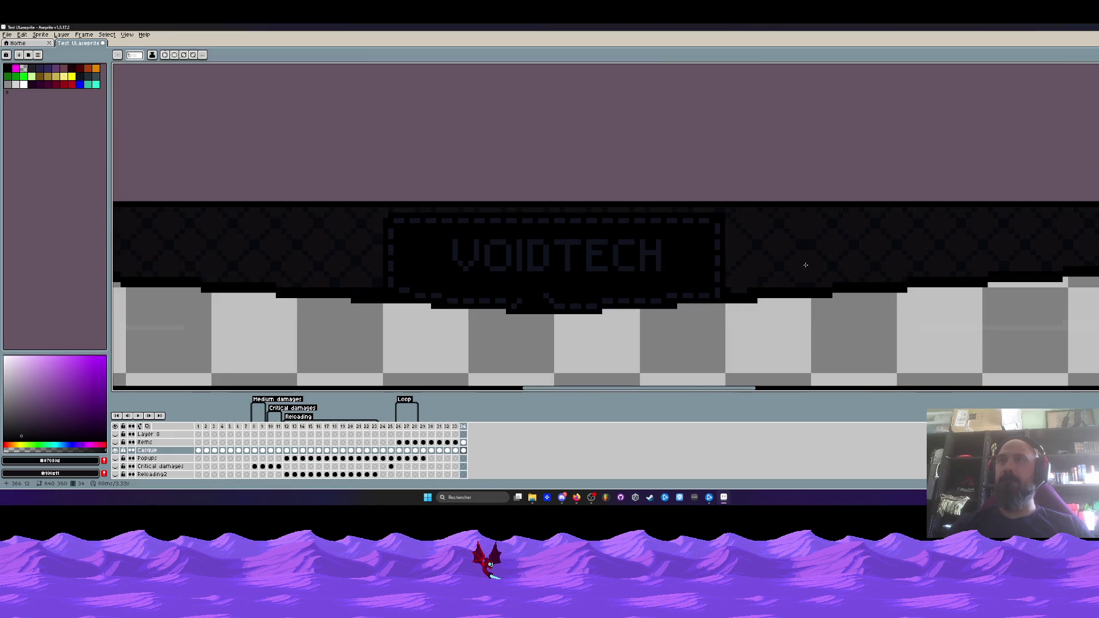
scroll(804, 228, "up", 2)
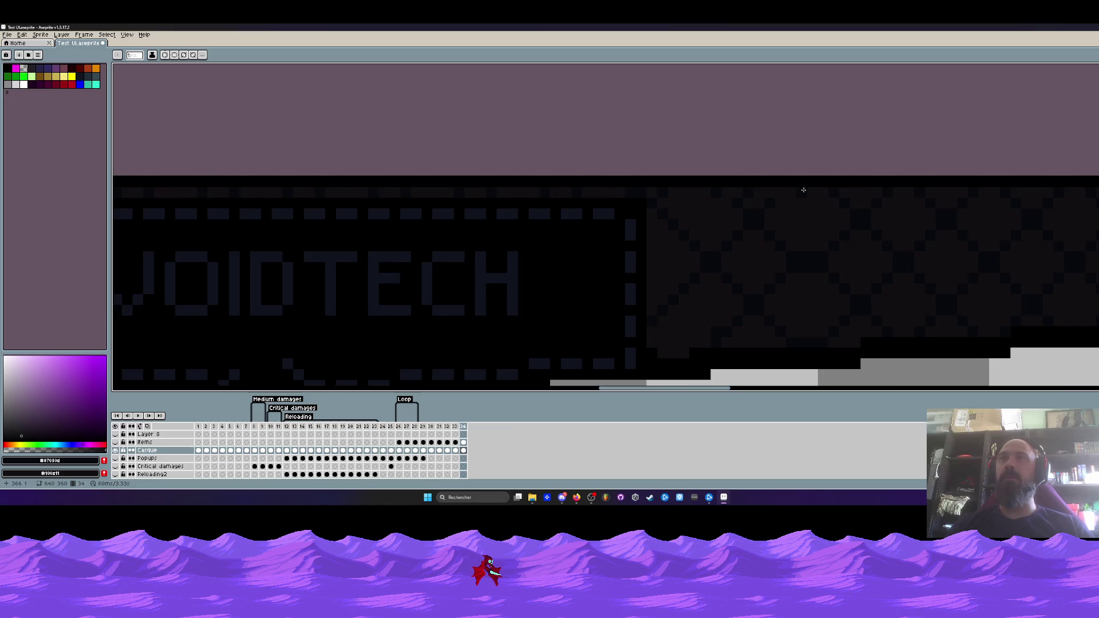
scroll(806, 192, "down", 2)
scroll(803, 210, "up", 2)
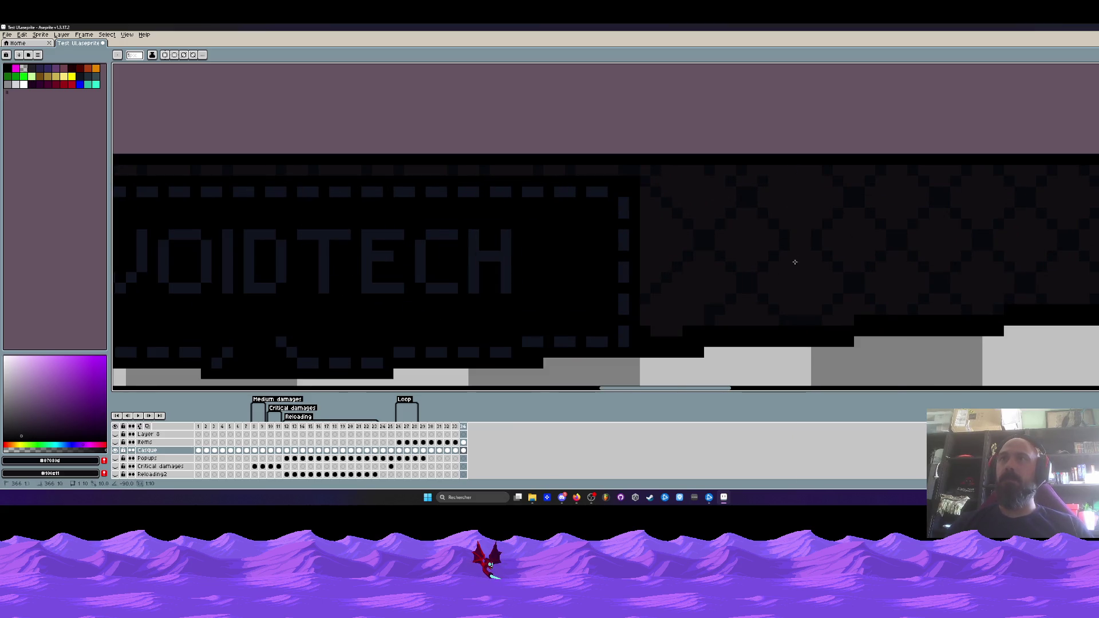
mouse_move(639, 175)
left_mouse_down()
mouse_move(716, 254)
mouse_move(731, 235)
mouse_move(696, 181)
mouse_move(658, 204)
mouse_move(652, 301)
left_mouse_up()
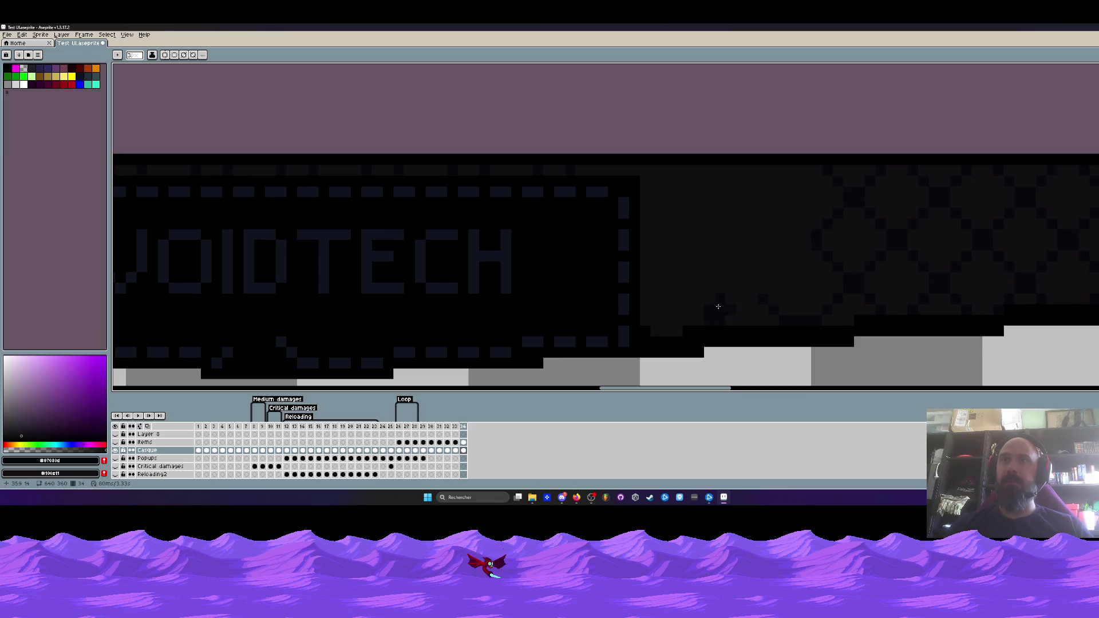
scroll(708, 311, "down", 4)
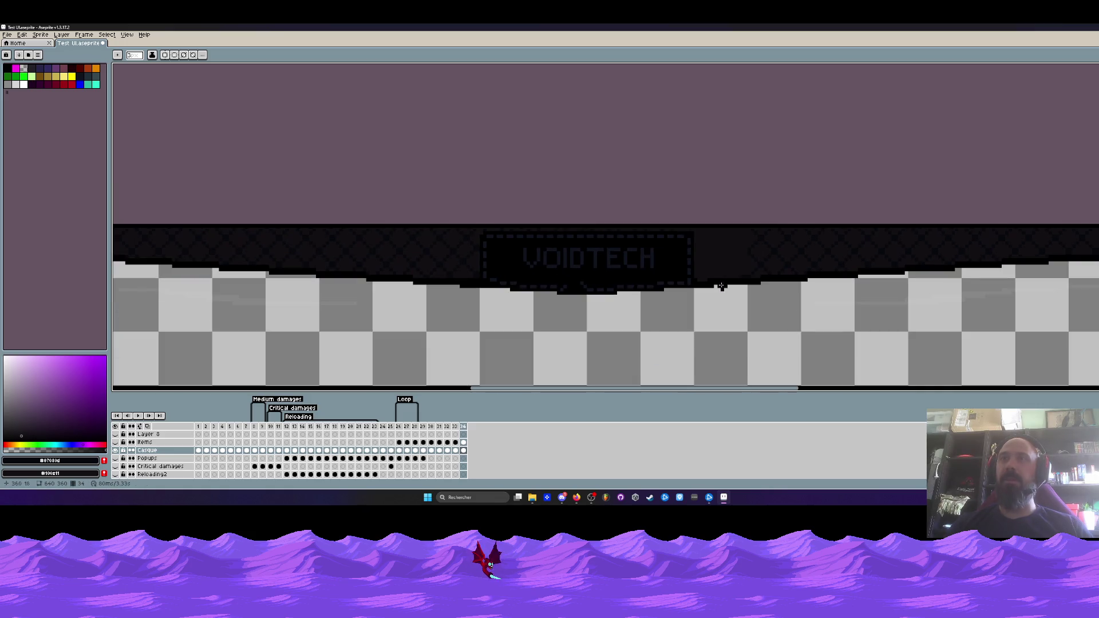
- Draw five diagonal lines extending the lattice up to the label box's right edge
scroll(709, 311, "up", 4)
key("l")
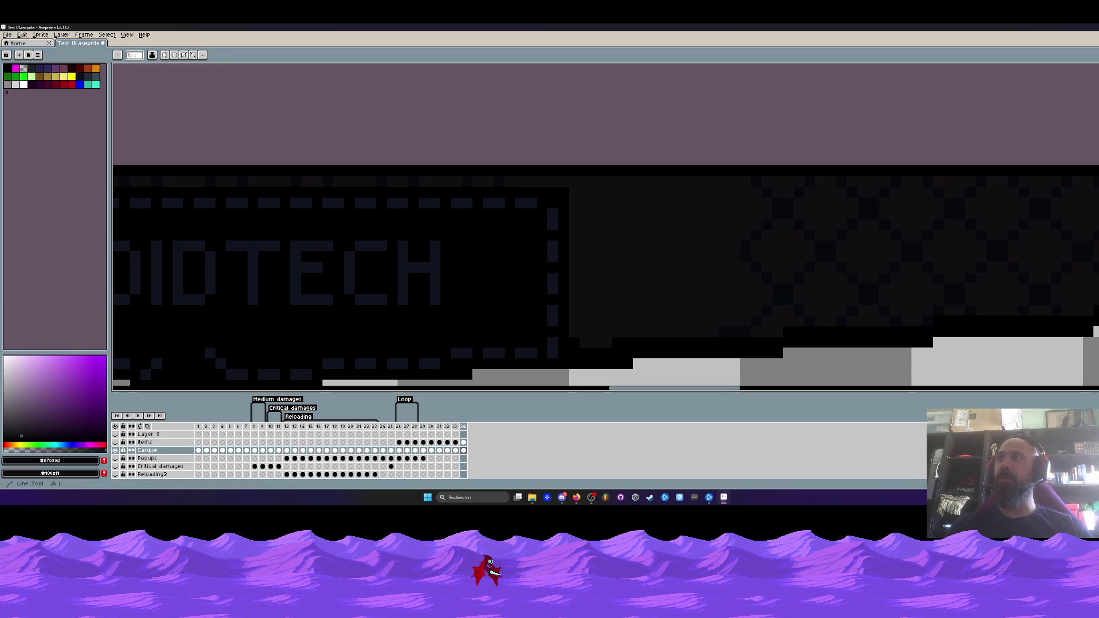
scroll(710, 248, "up", 2)
scroll(703, 258, "down", 2)
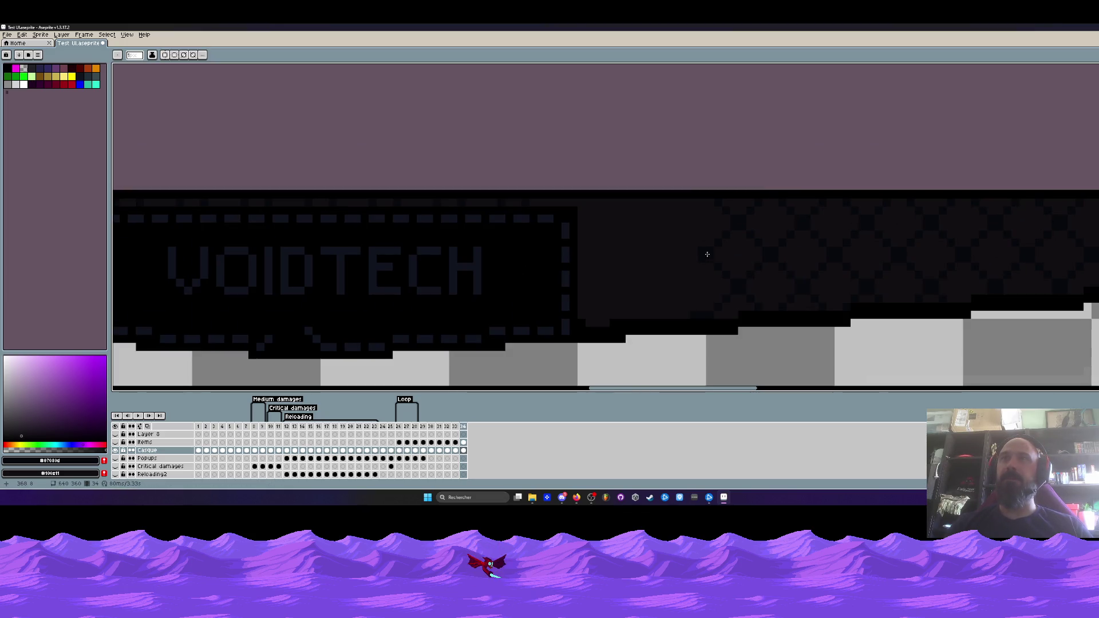
left_click_drag(716, 248, 648, 314)
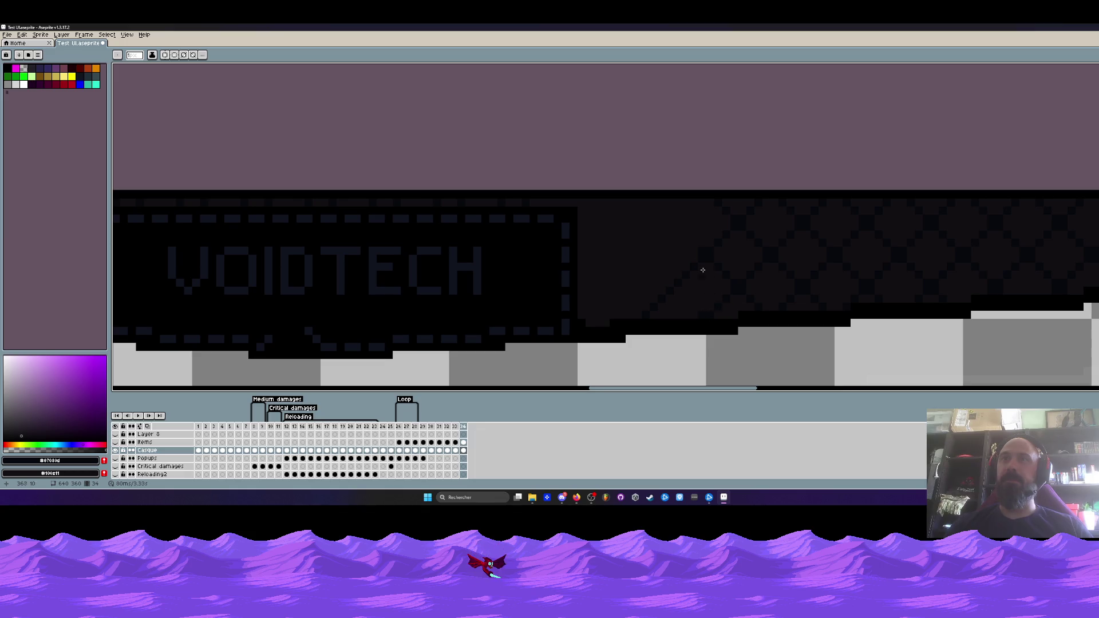
left_click_drag(705, 253, 653, 200)
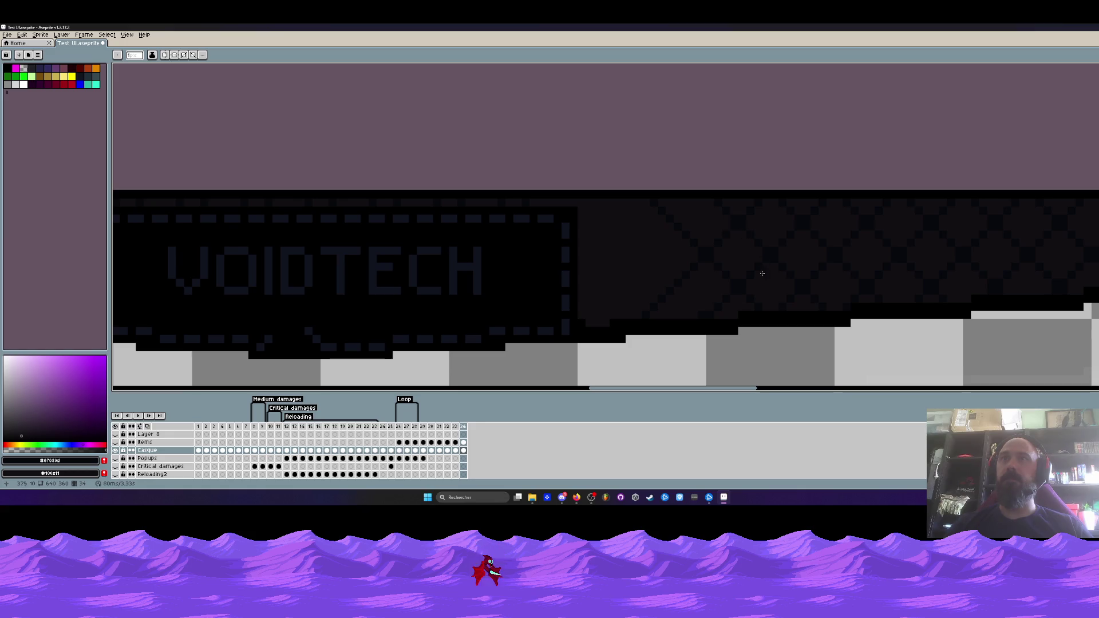
scroll(700, 281, "down", 2)
scroll(699, 281, "up", 3)
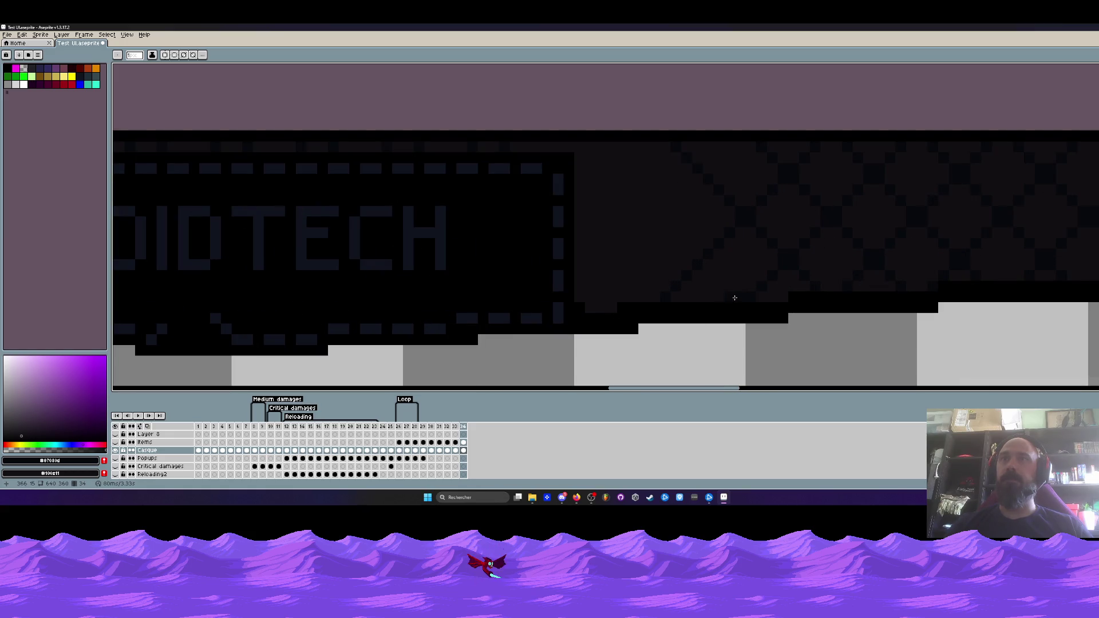
left_click_drag(738, 297, 590, 150)
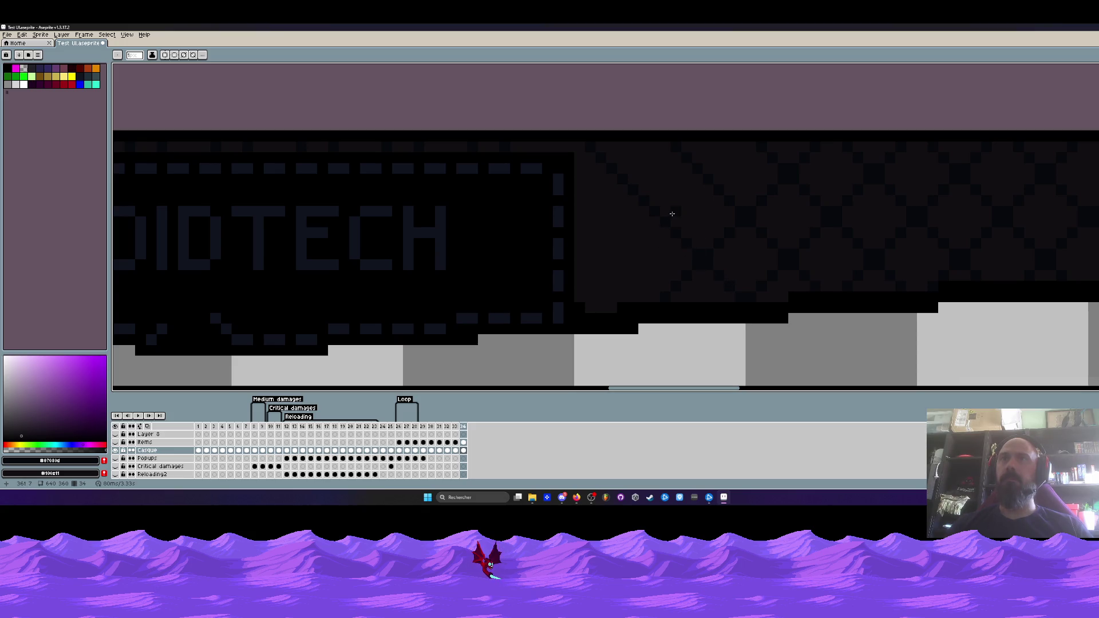
mouse_move(664, 210)
left_mouse_down()
mouse_move(715, 144)
mouse_move(729, 141)
left_mouse_up()
mouse_move(658, 215)
left_mouse_down()
mouse_move(580, 288)
mouse_move(619, 260)
left_mouse_up()
- Undo the last lattice line and redraw a short diagonal in its place
scroll(658, 237, "down", 2)
scroll(650, 231, "up", 2)
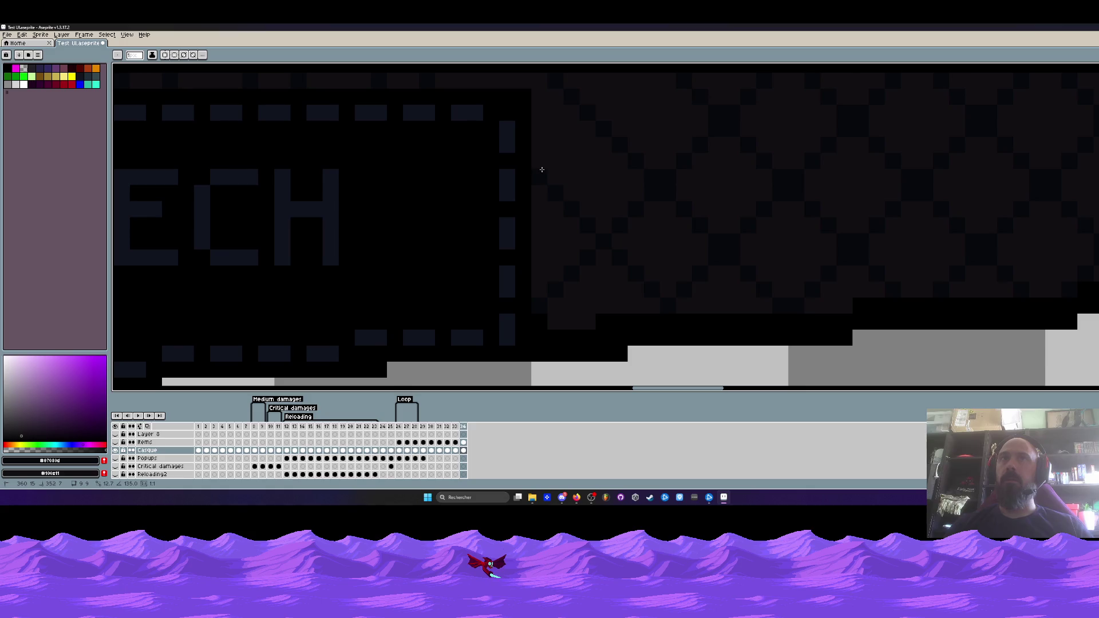
scroll(675, 223, "down", 2)
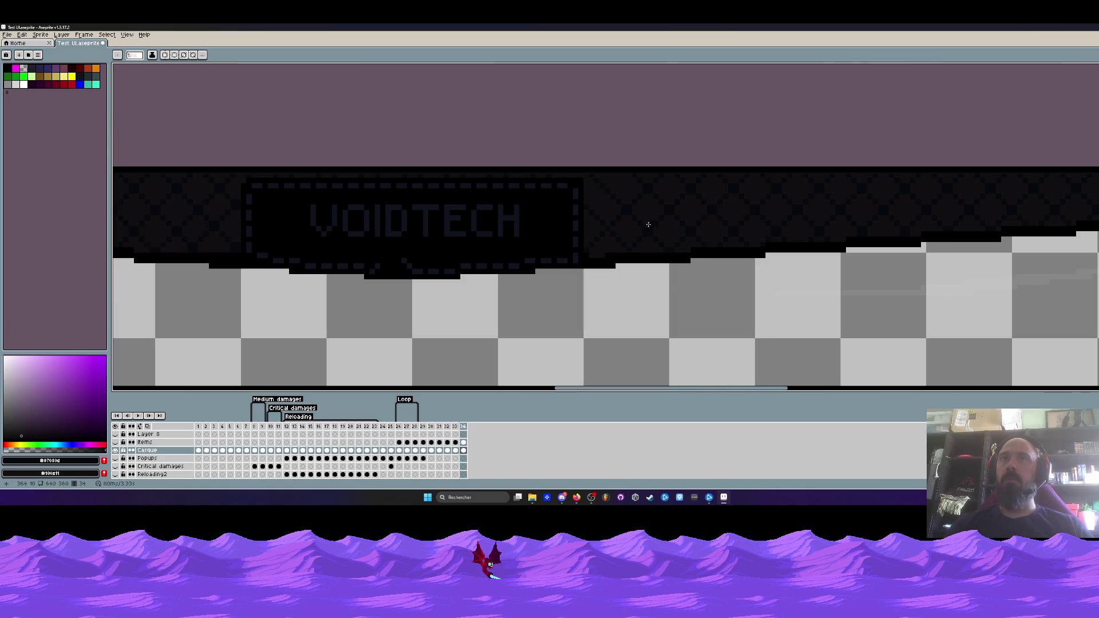
scroll(648, 225, "up", 3)
key("ctrl+z")
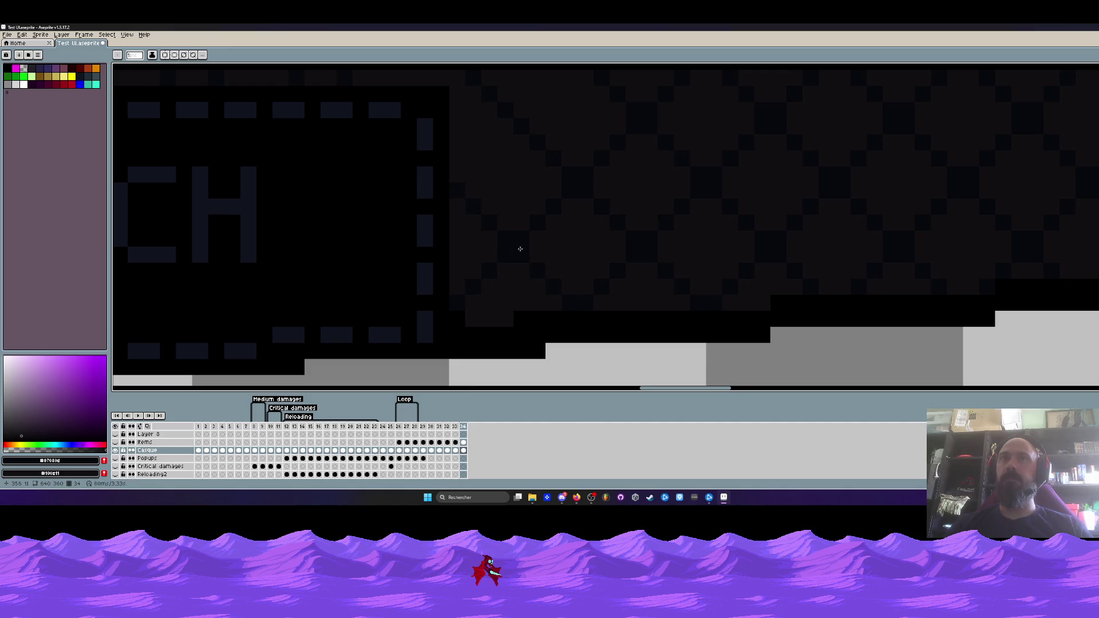
scroll(580, 277, "down", 2)
scroll(546, 283, "up", 2)
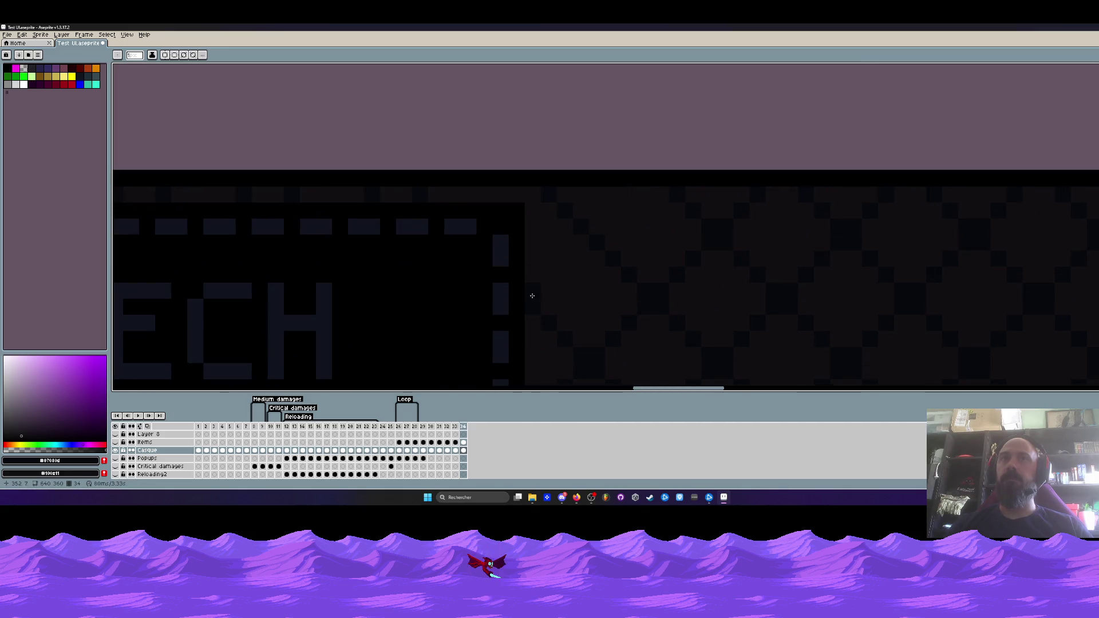
mouse_move(528, 322)
left_mouse_down()
mouse_move(596, 216)
mouse_move(643, 187)
mouse_move(634, 181)
mouse_move(634, 195)
left_mouse_up()
scroll(634, 217, "down", 2)
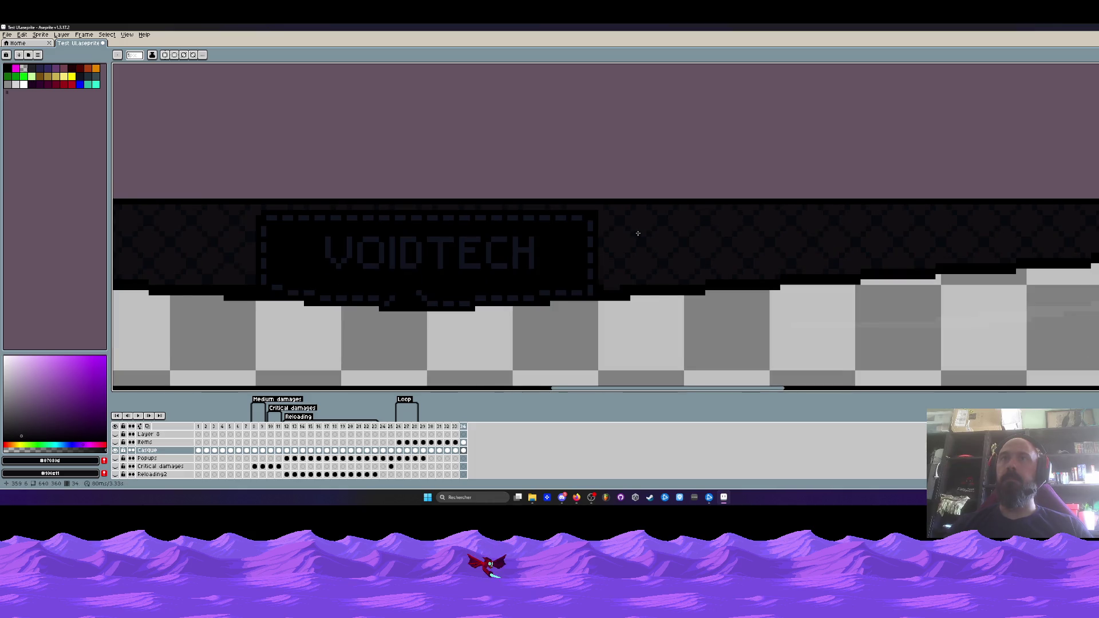
- Fix the dark pixels at the top-left corner of the label's dashed frame
scroll(639, 233, "down", 1)
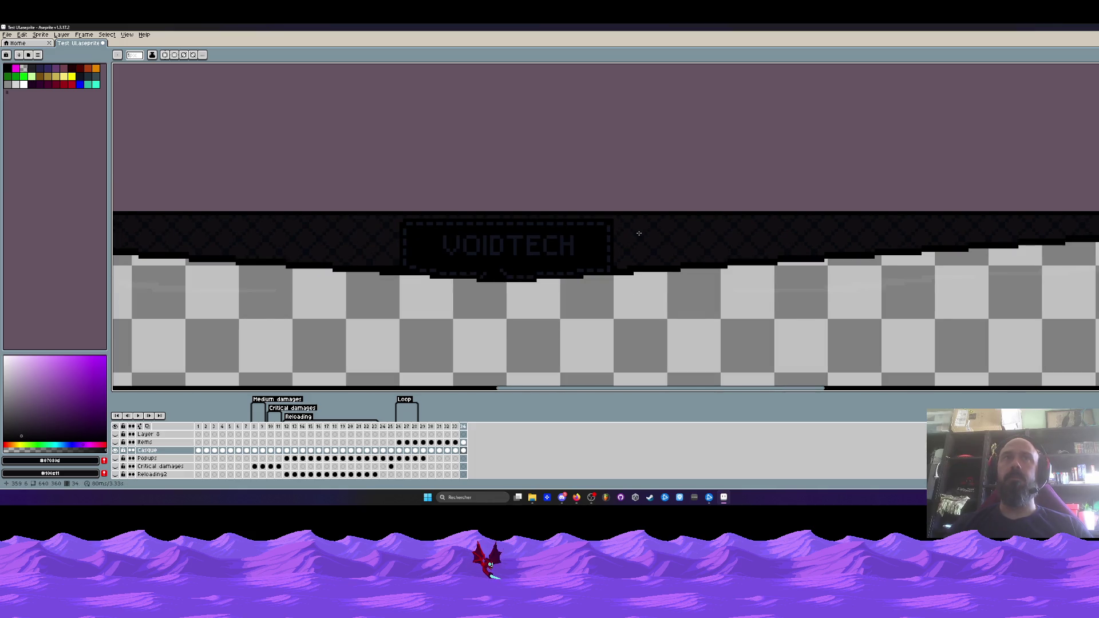
scroll(404, 222, "up", 2)
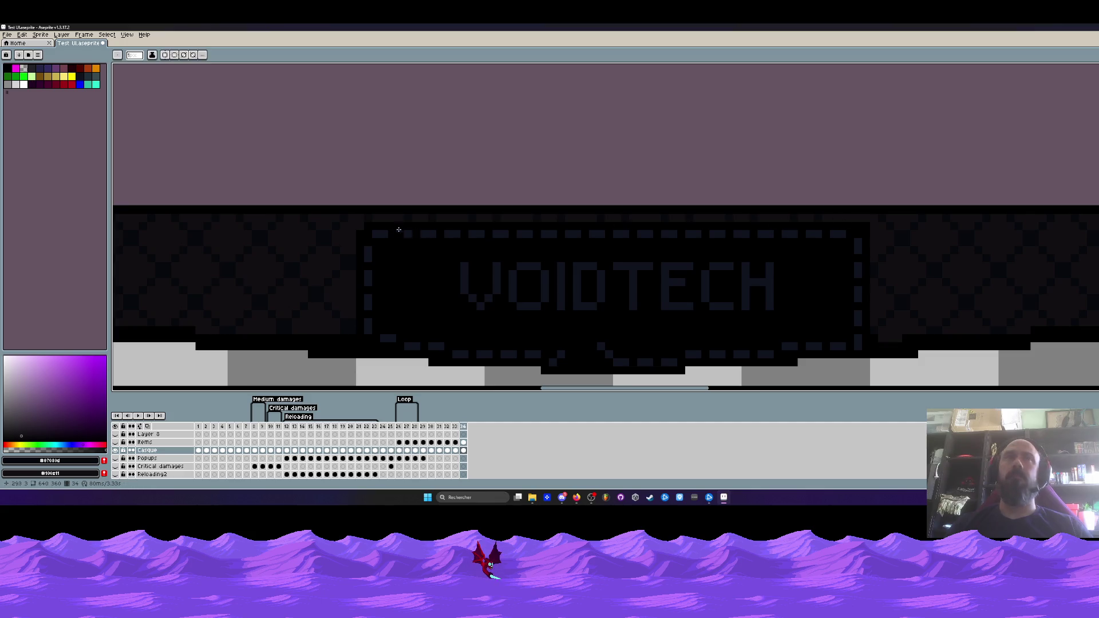
scroll(378, 221, "up", 2)
left_click_drag(282, 326, 391, 213)
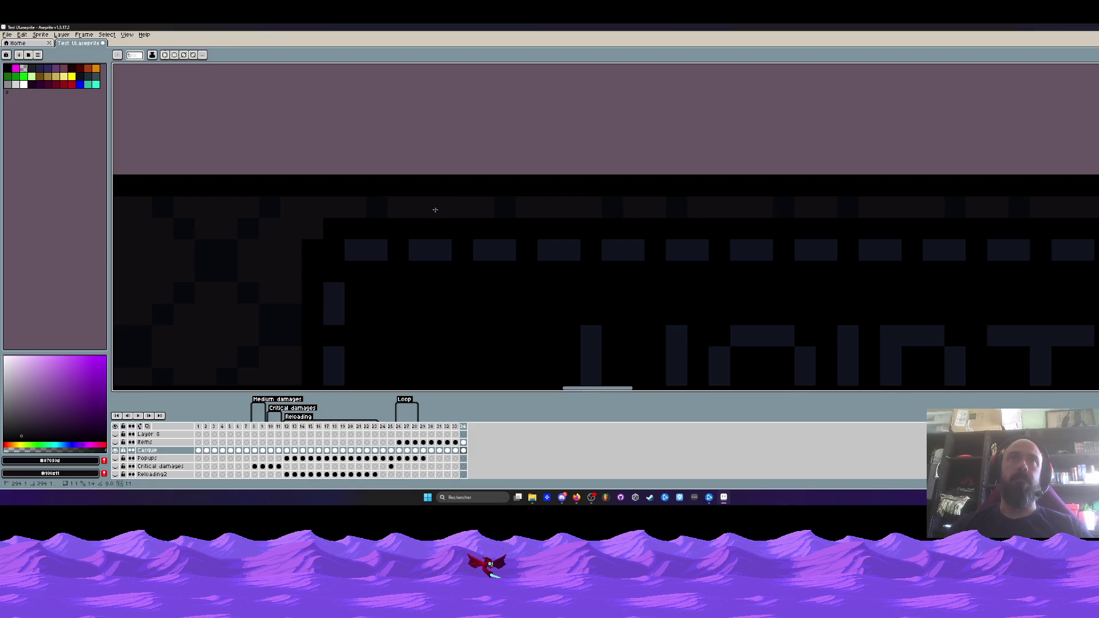
left_click_drag(694, 207, 588, 210)
left_click_drag(1025, 209, 761, 206)
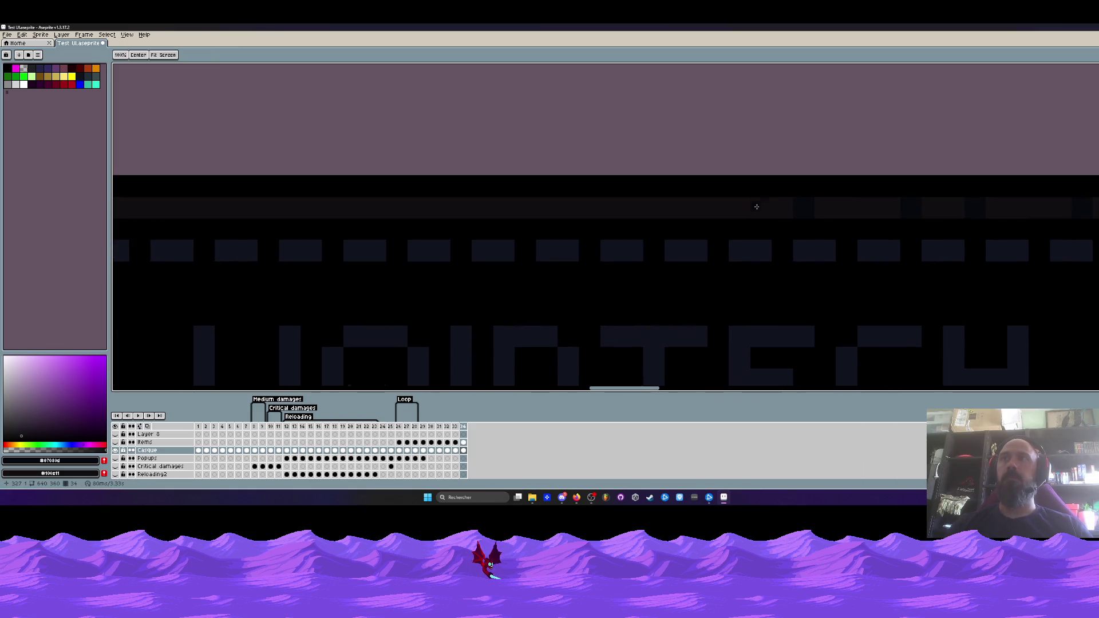
left_click_drag(959, 210, 832, 209)
- Pan along the banner to inspect the label's top border from end to end
mouse_move(1047, 332)
left_mouse_down()
mouse_move(864, 315)
mouse_move(744, 186)
left_mouse_up()
scroll(750, 200, "down", 2)
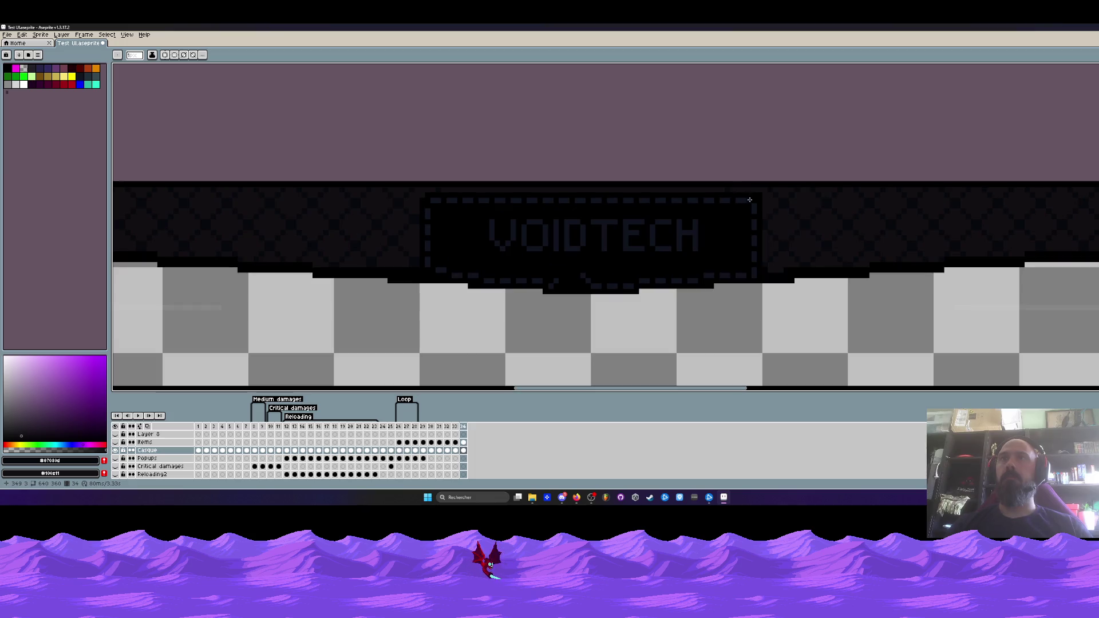
scroll(498, 194, "up", 2)
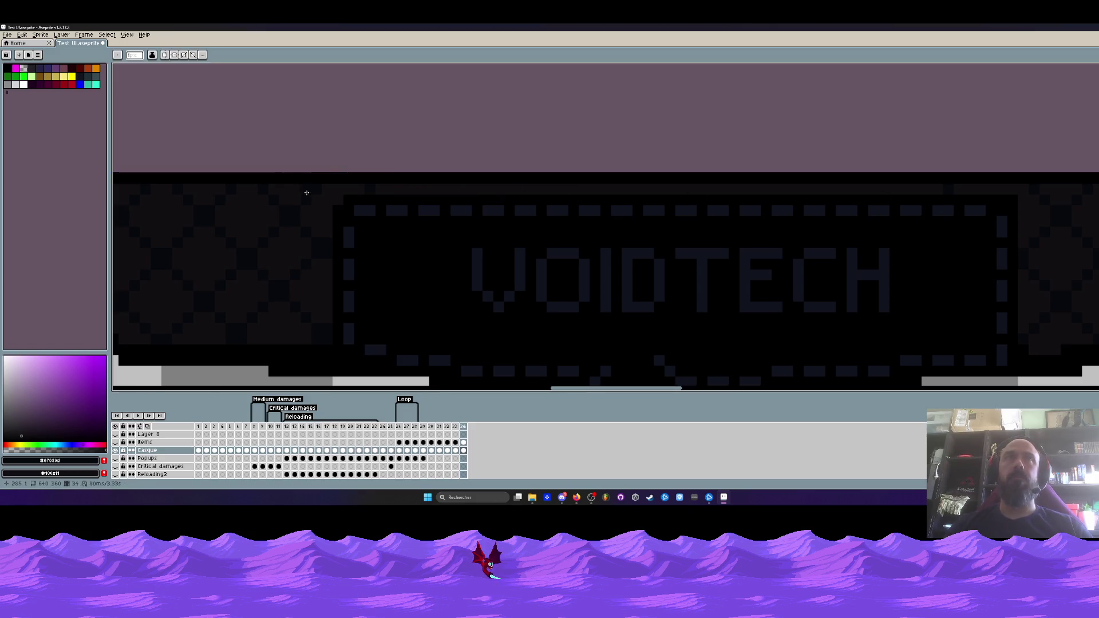
left_click_drag(313, 193, 366, 199)
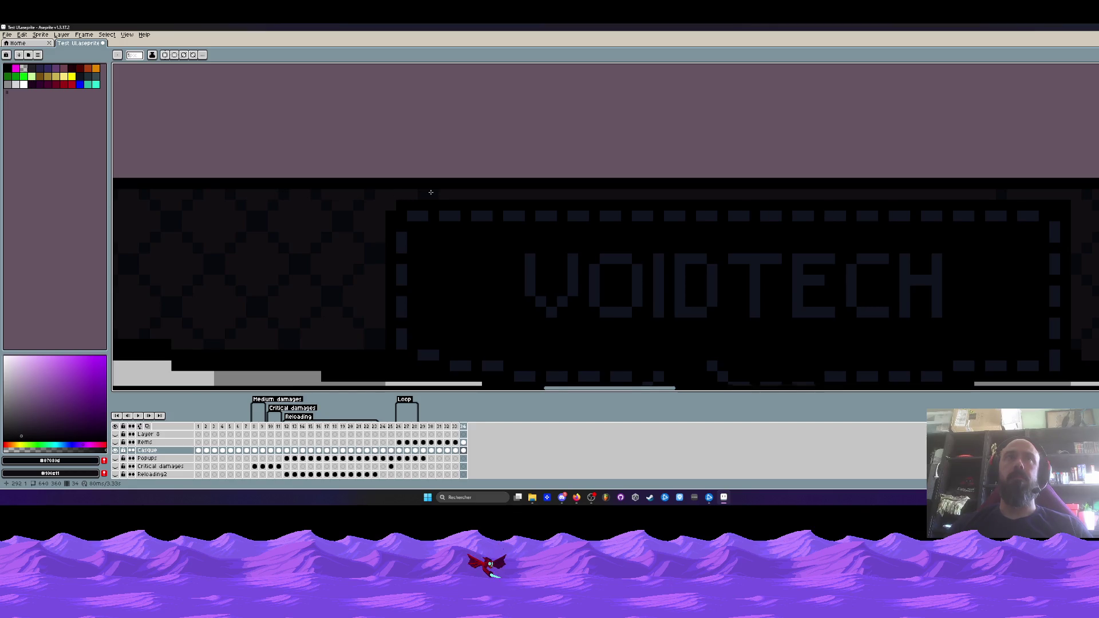
scroll(431, 193, "up", 2)
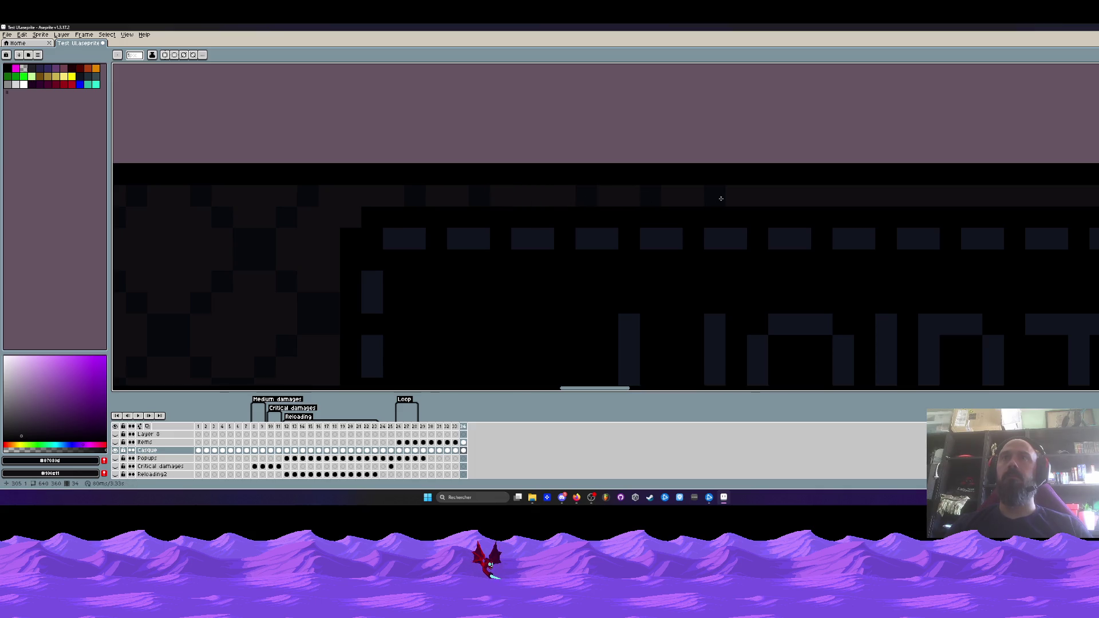
left_click_drag(758, 198, 595, 201)
key("space")
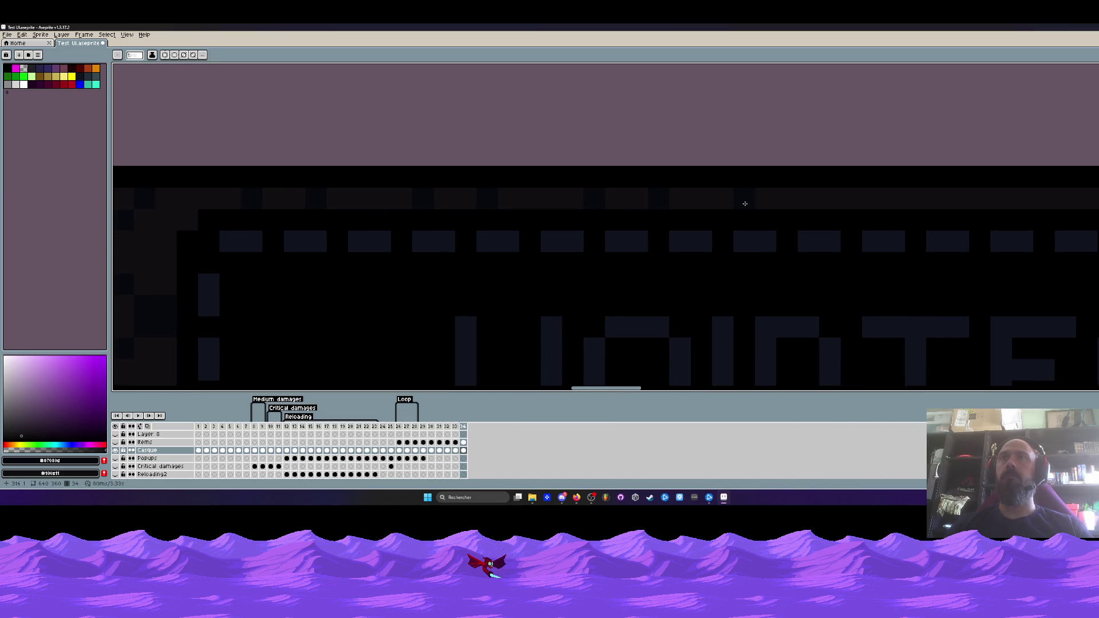
left_click_drag(758, 204, 611, 209)
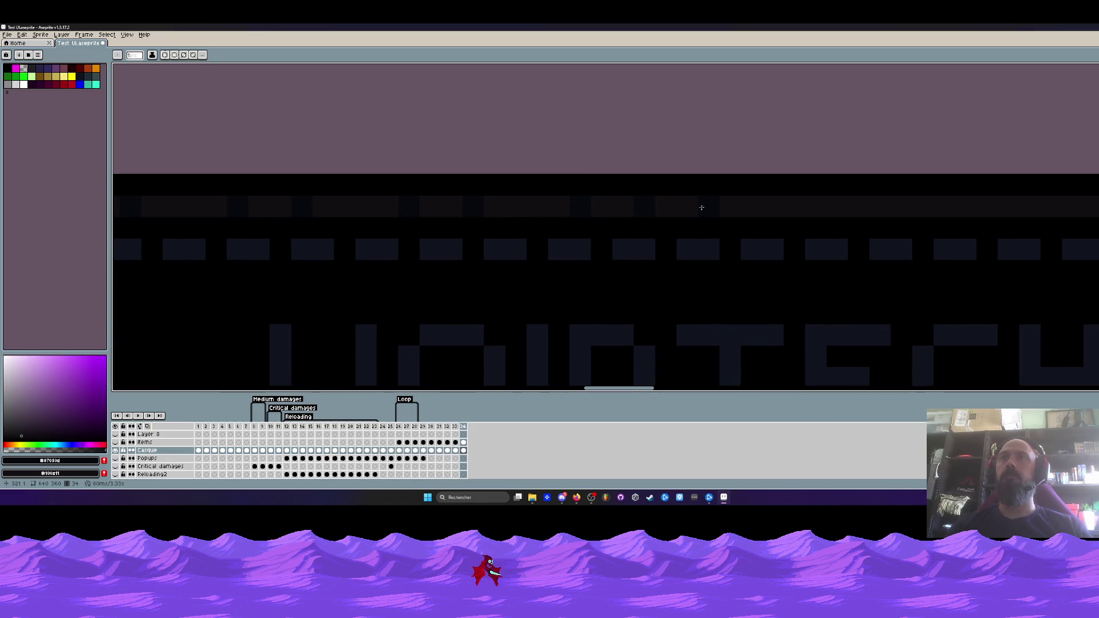
left_click_drag(745, 207, 562, 211)
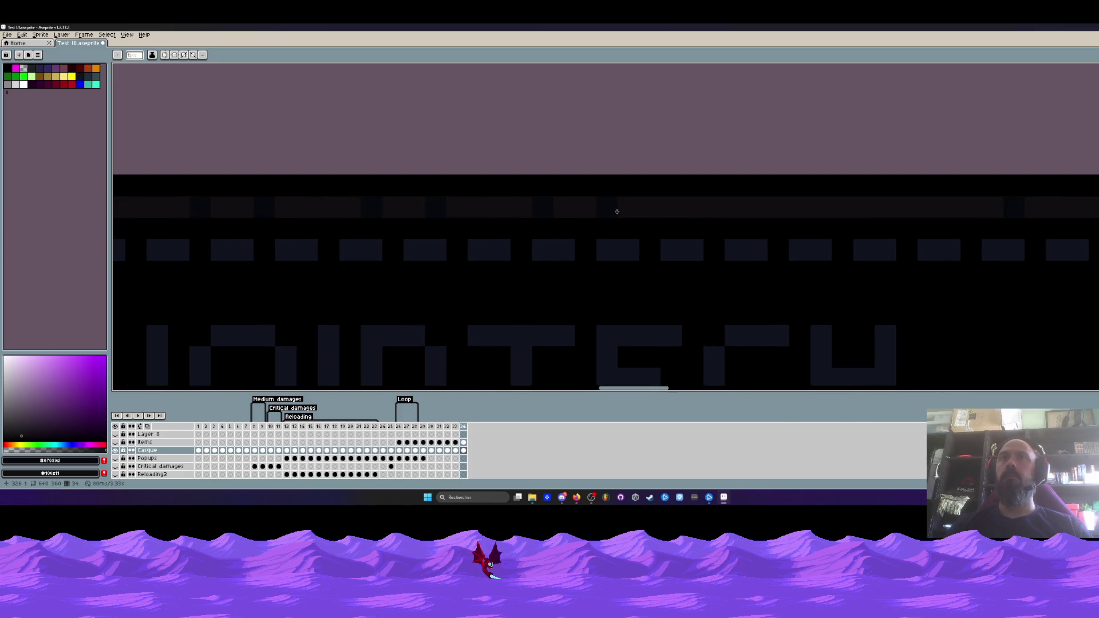
left_click_drag(705, 206, 595, 210)
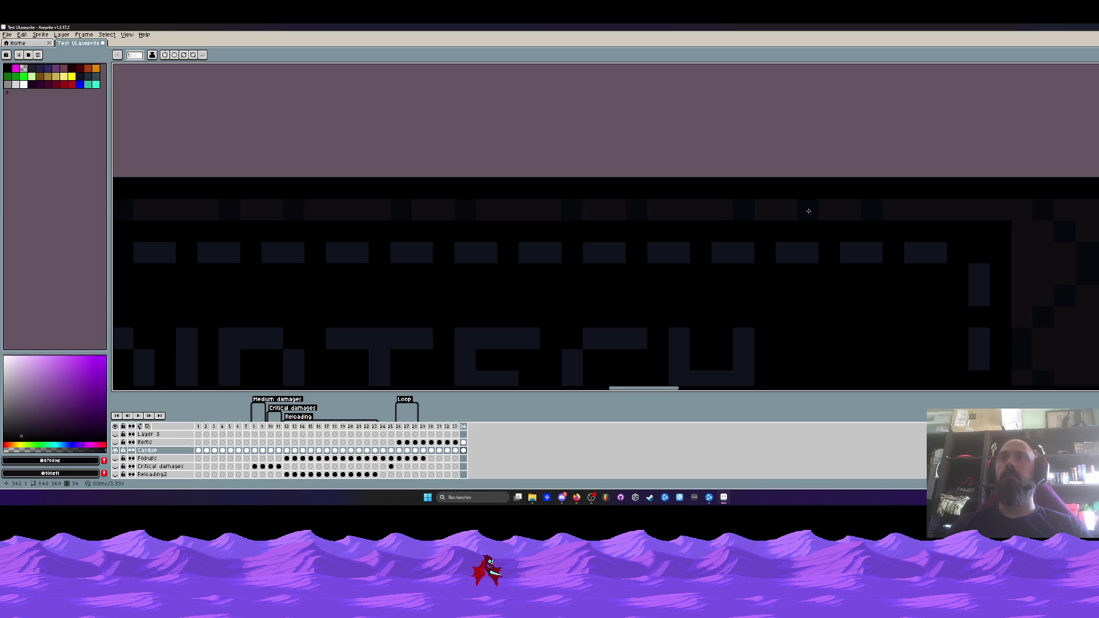
scroll(808, 212, "down", 3)
scroll(806, 209, "up", 1)
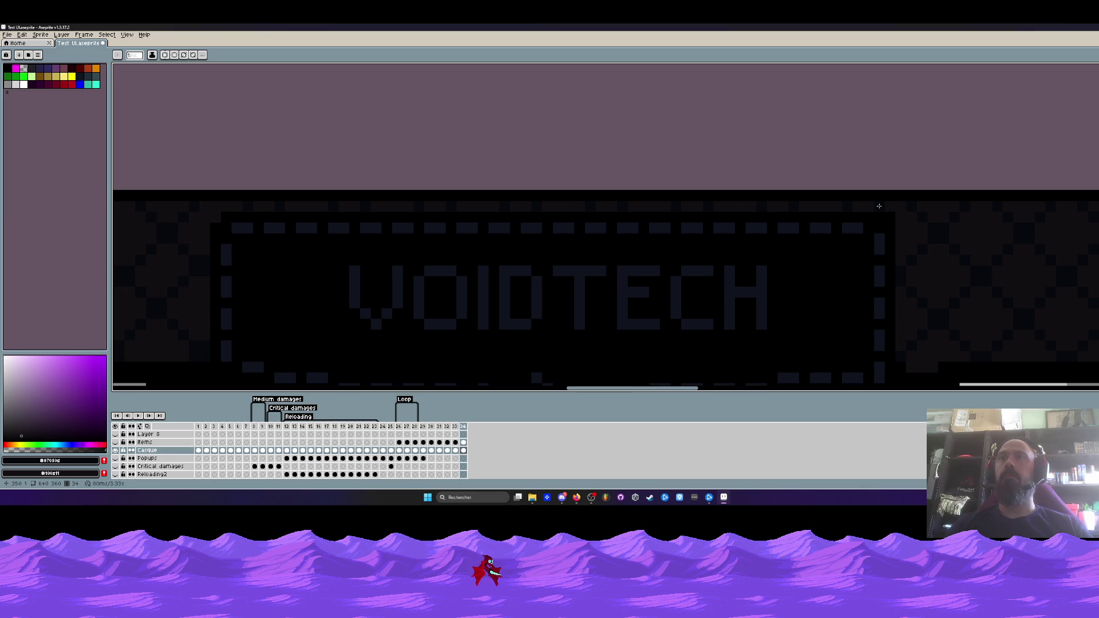
scroll(871, 216, "down", 3)
left_click_drag(870, 216, 747, 206)
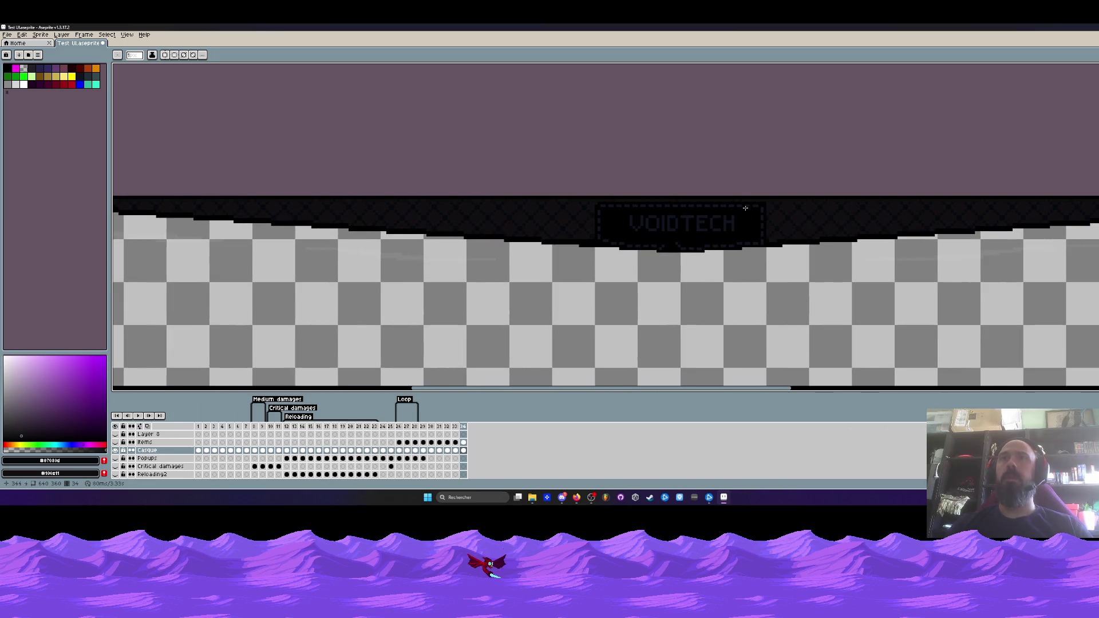
- Pick the teal colour and paint highlights down the V and along the D
scroll(669, 228, "up", 2)
scroll(669, 228, "up", 4)
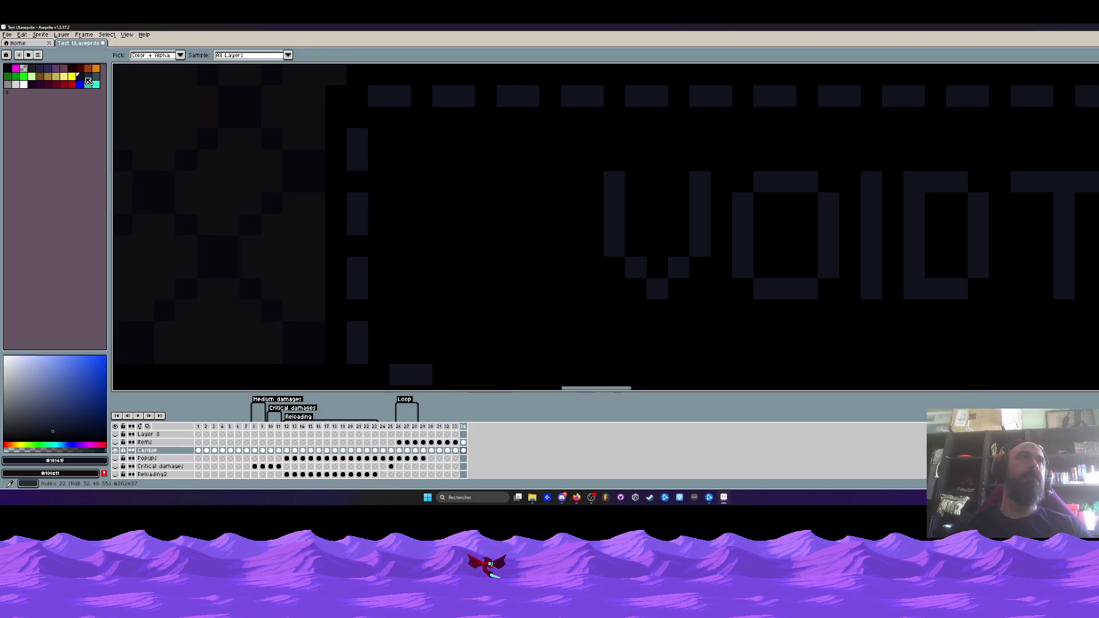
left_click(85, 78)
scroll(625, 216, "up", 2)
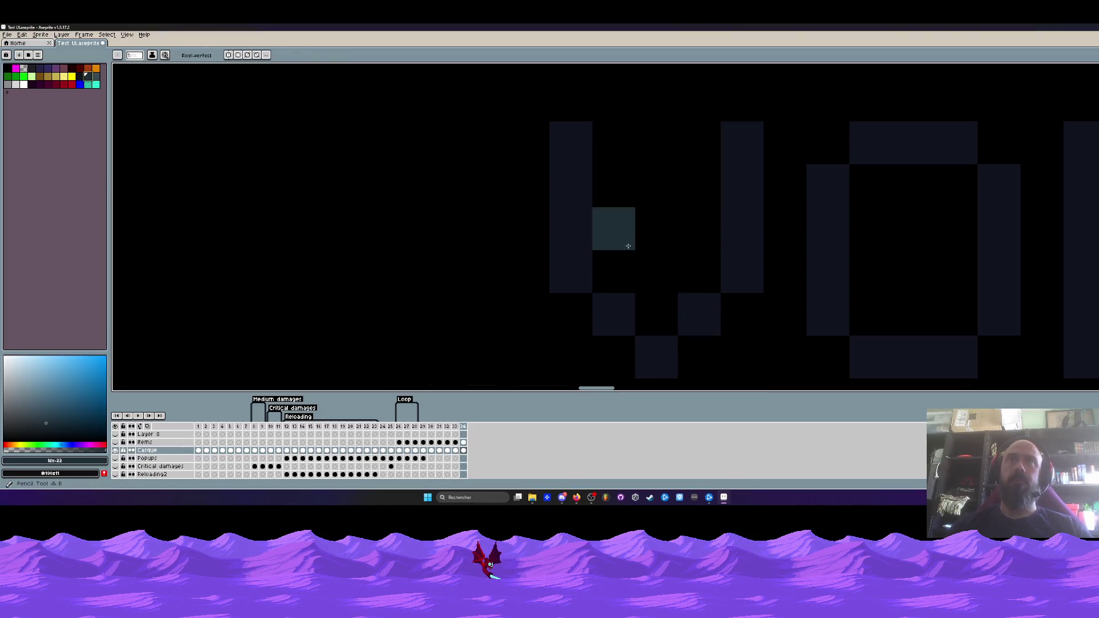
left_click_drag(580, 146, 575, 229)
scroll(616, 187, "down", 4)
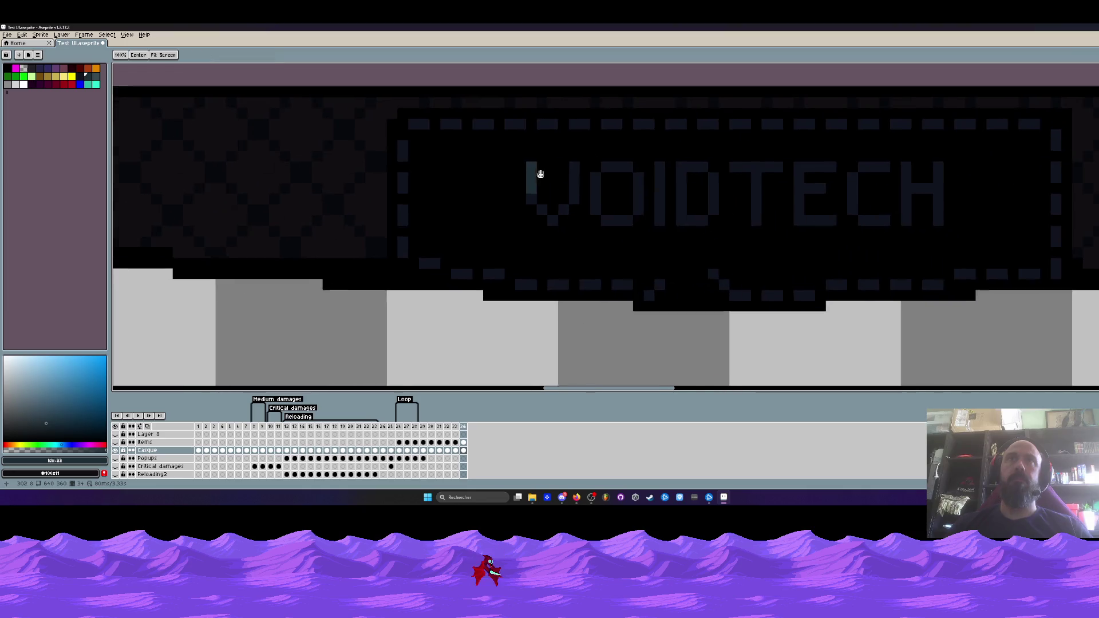
mouse_move(620, 184)
left_mouse_down()
mouse_move(624, 199)
mouse_move(644, 188)
left_mouse_up()
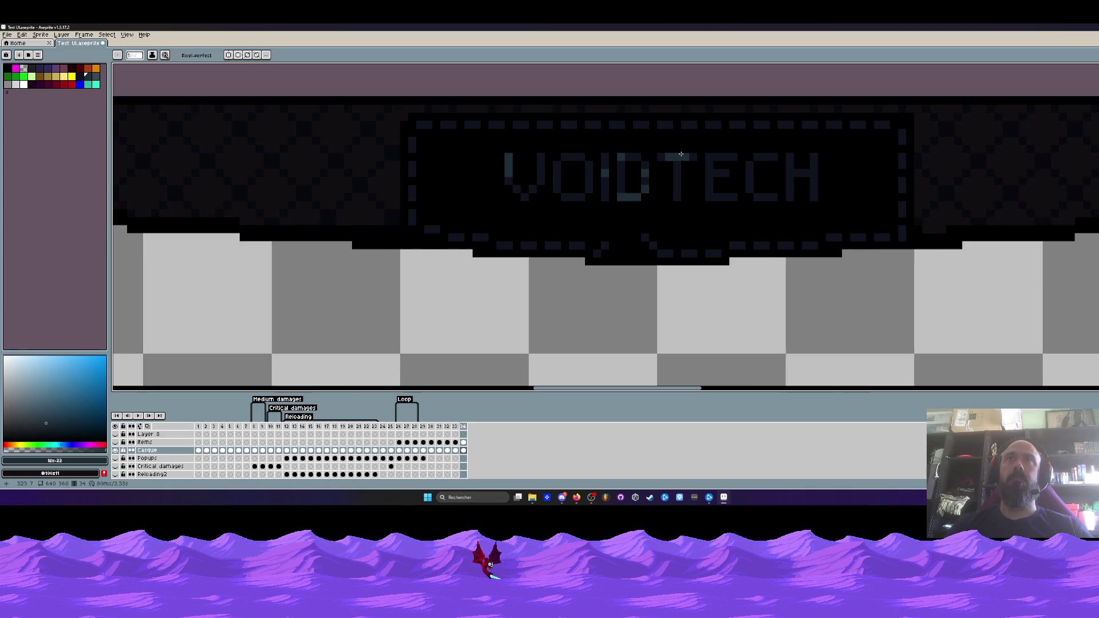
- Dot teal highlights on four dashes of the label's top border
scroll(675, 154, "down", 2)
scroll(704, 137, "up", 3)
left_click(705, 122)
left_click(663, 122)
left_click(642, 122)
left_click(630, 122)
- Add teal highlights along the lower dashed border and at the top border's left end
left_click_drag(544, 272, 555, 283)
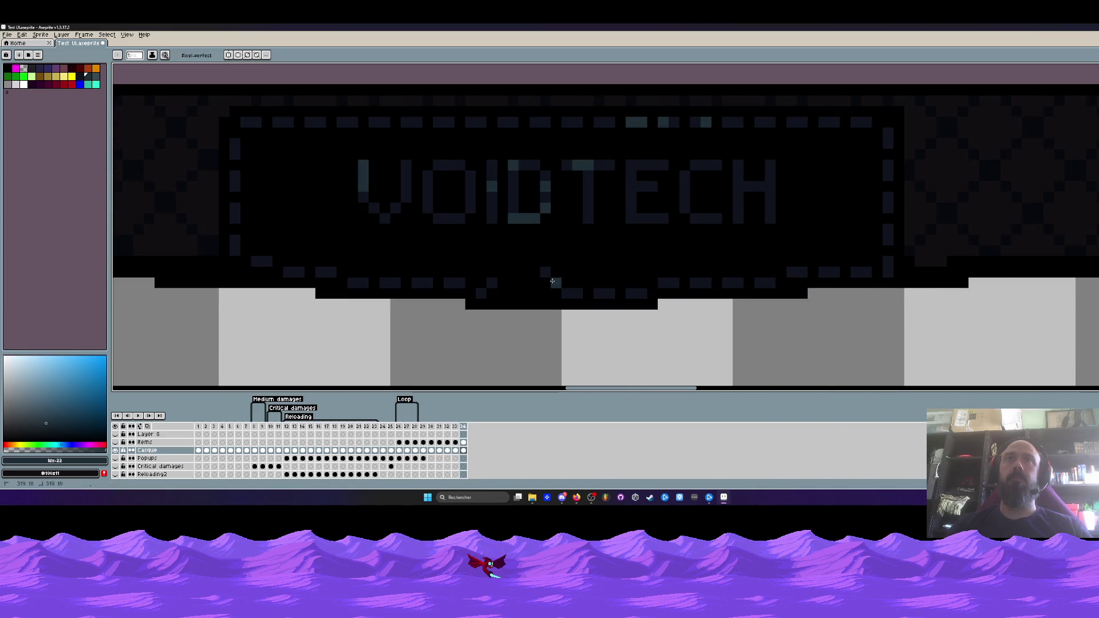
left_click(352, 283)
left_click(320, 272)
left_click(231, 183)
left_click(256, 122)
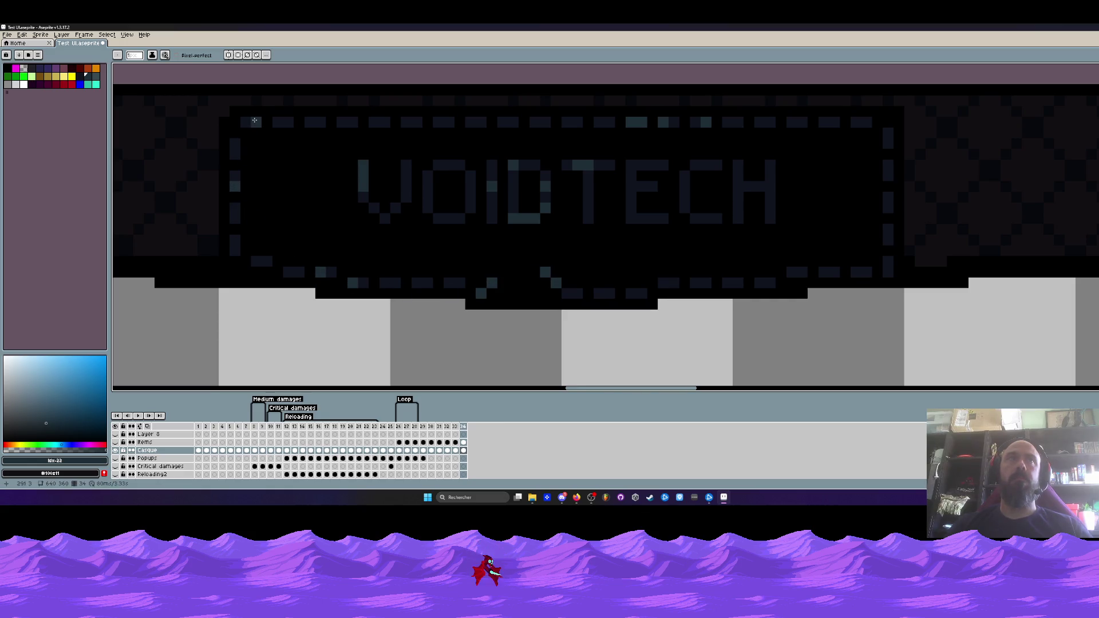
scroll(257, 151, "down", 3)
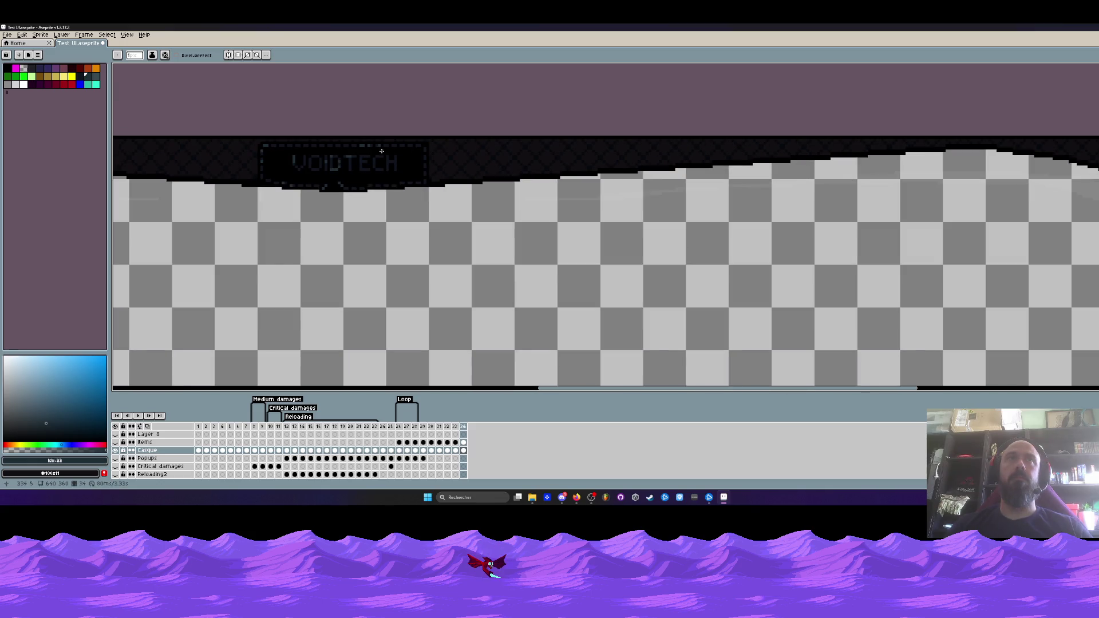
- Select the top-left corner ornament and move it to the right, committing it in place
scroll(381, 151, "up", 1)
scroll(413, 190, "down", 1)
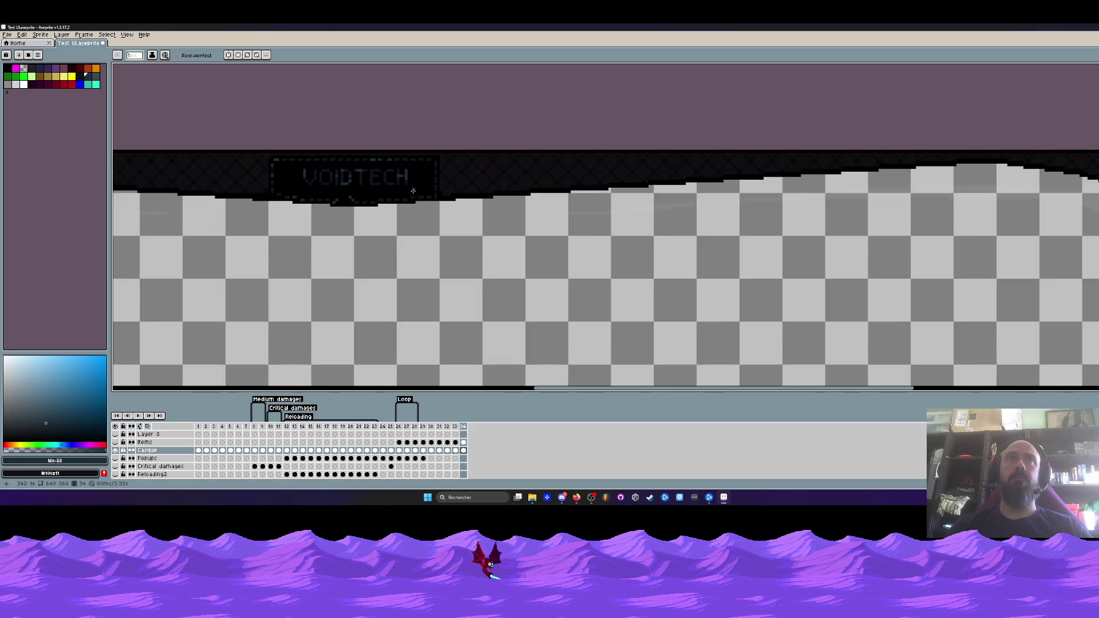
scroll(426, 196, "down", 1)
scroll(421, 196, "down", 1)
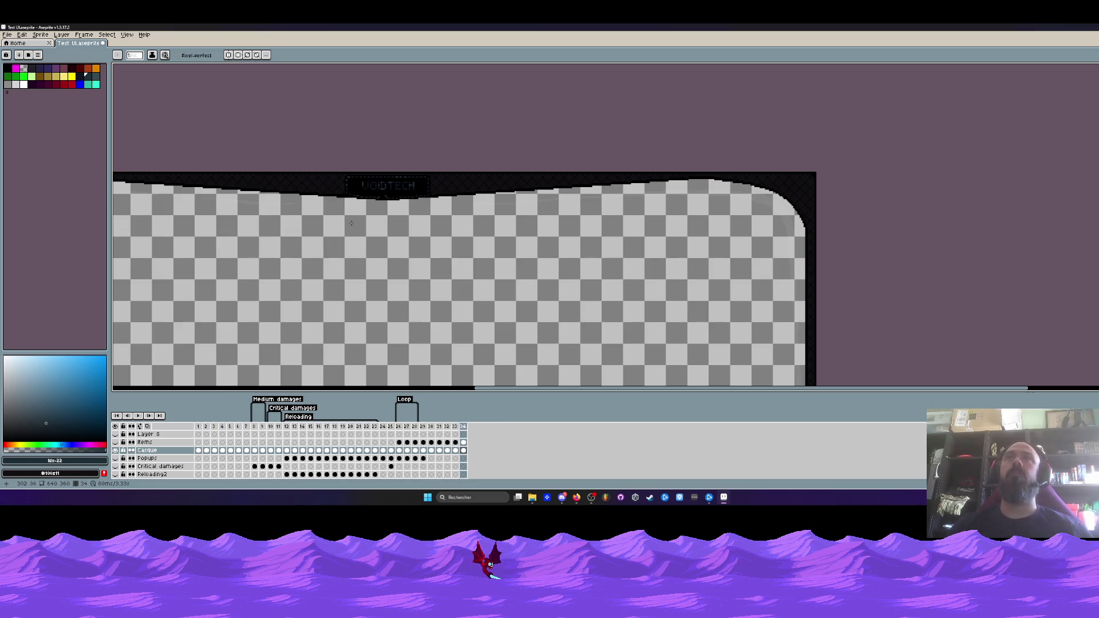
scroll(230, 182, "left", 4)
key("m")
left_click_drag(325, 232, 206, 151)
left_click_drag(232, 187, 481, 189)
scroll(634, 173, "right", 2)
key("Return")
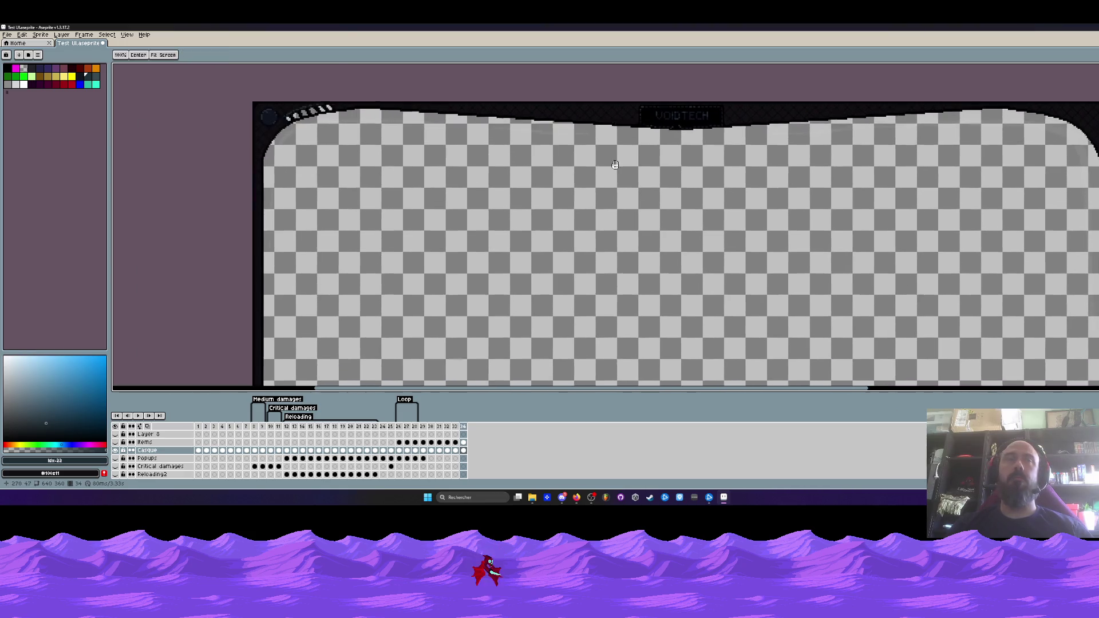
- Make the starry Ciel sky layer visible behind the frame
scroll(565, 153, "down", 3)
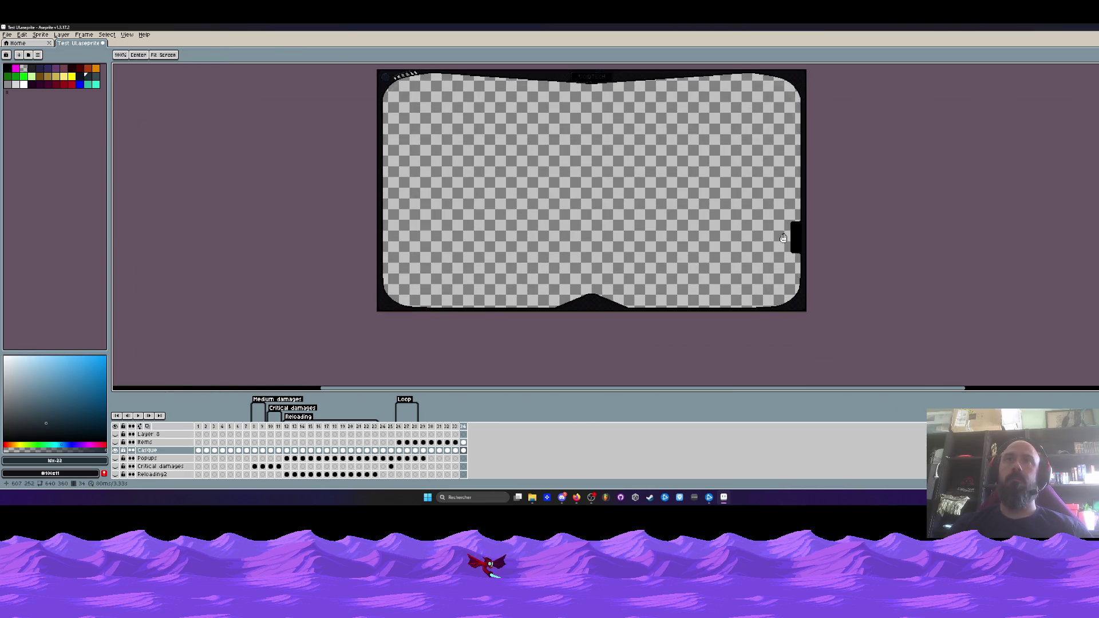
key("space")
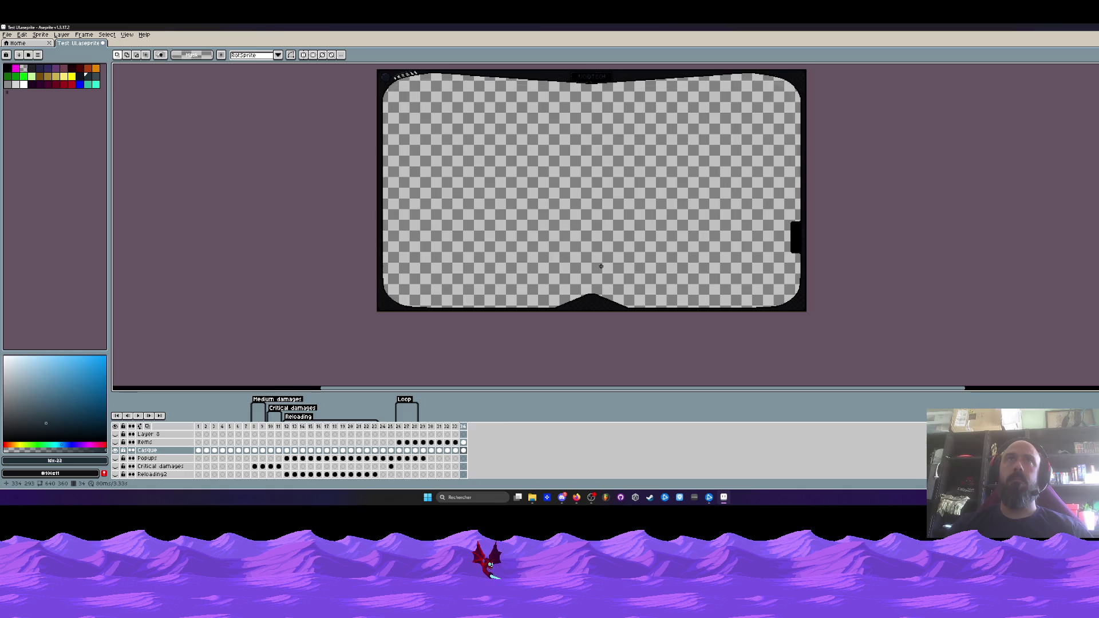
scroll(405, 301, "up", 3)
scroll(381, 303, "up", 1)
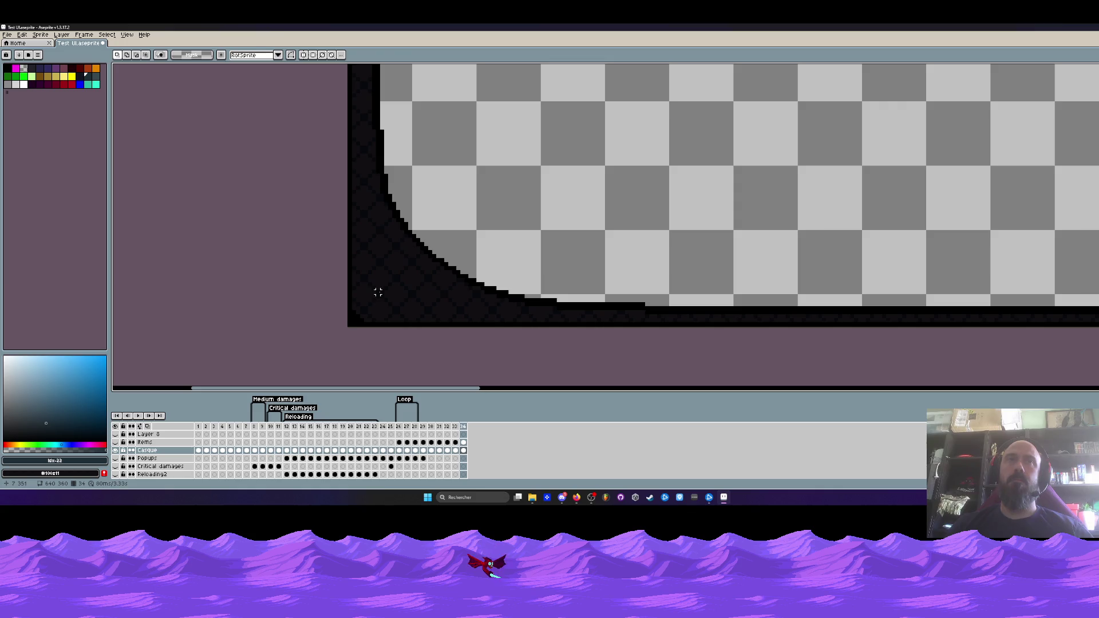
scroll(379, 290, "down", 1)
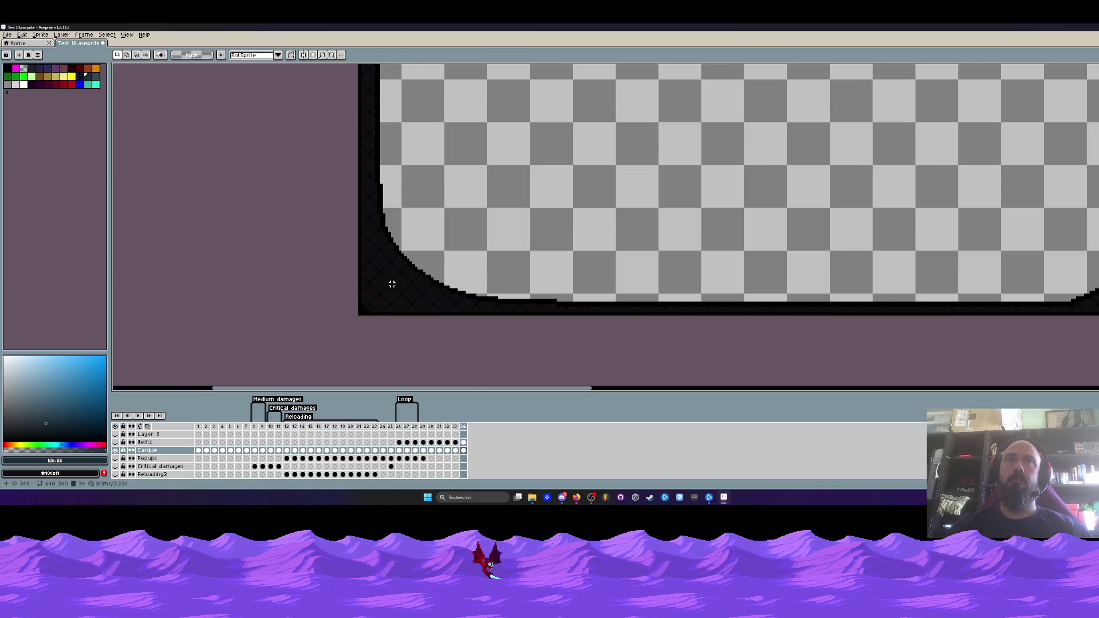
scroll(427, 281, "up", 1)
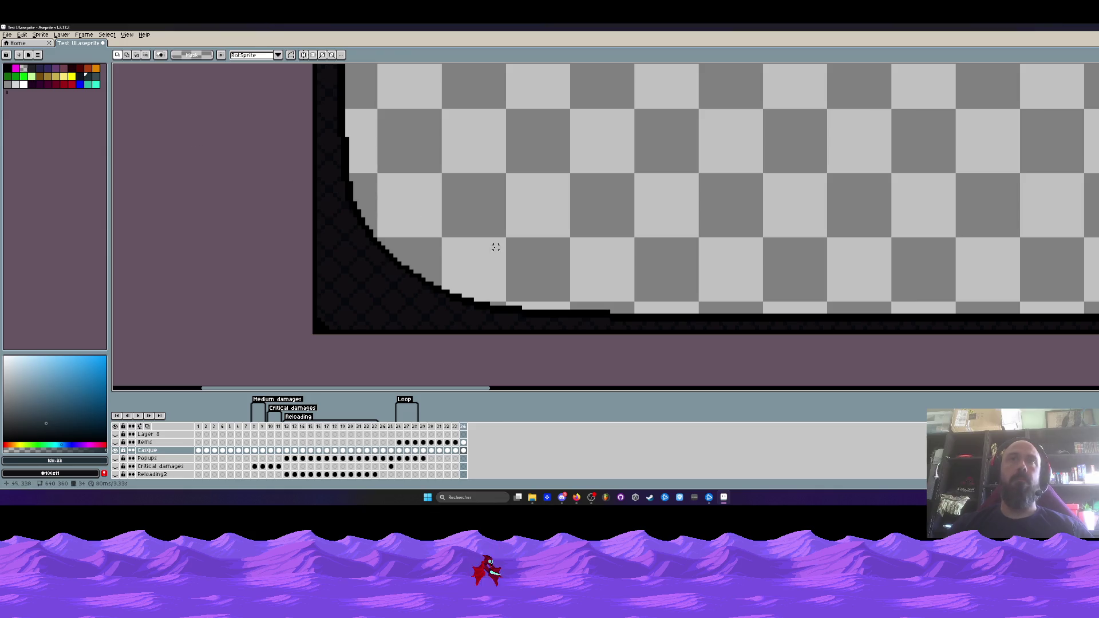
scroll(118, 453, "down", 3)
scroll(118, 453, "down", 2)
left_click(115, 466)
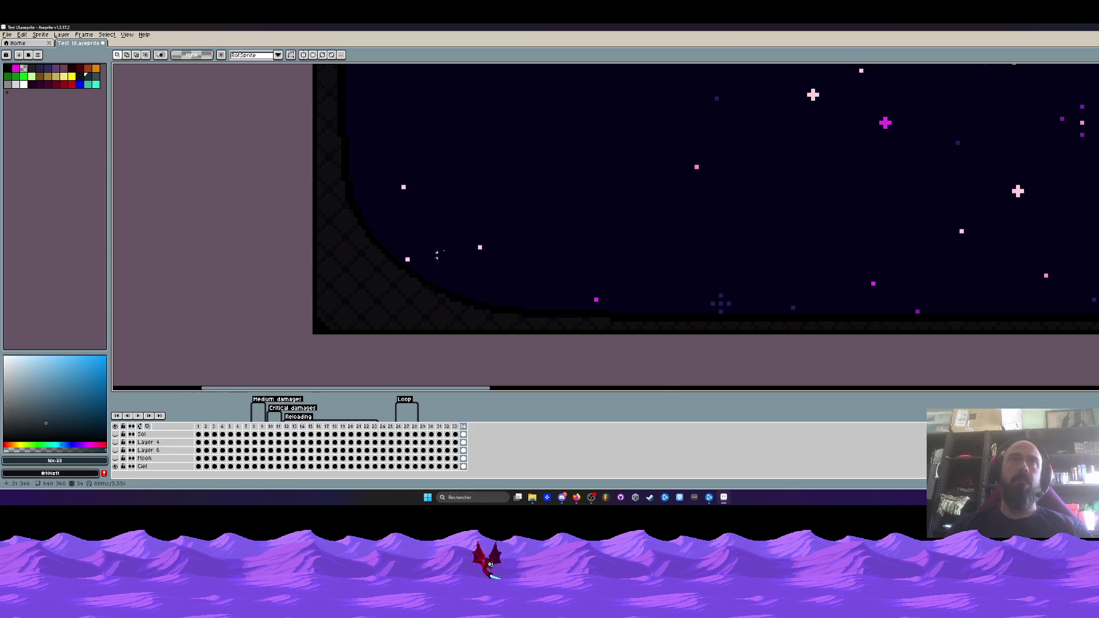
- Sample the dark frame colour #131026 with the Eyedropper
scroll(438, 325, "down", 1)
scroll(437, 325, "down", 1)
scroll(439, 142, "up", 2)
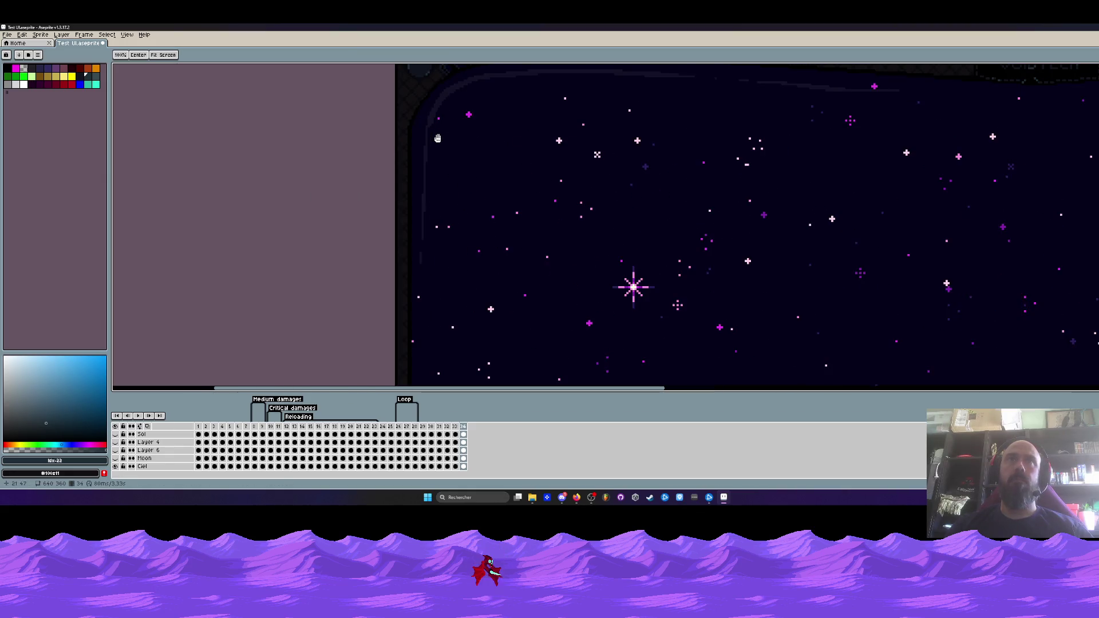
key("i")
scroll(451, 109, "up", 1)
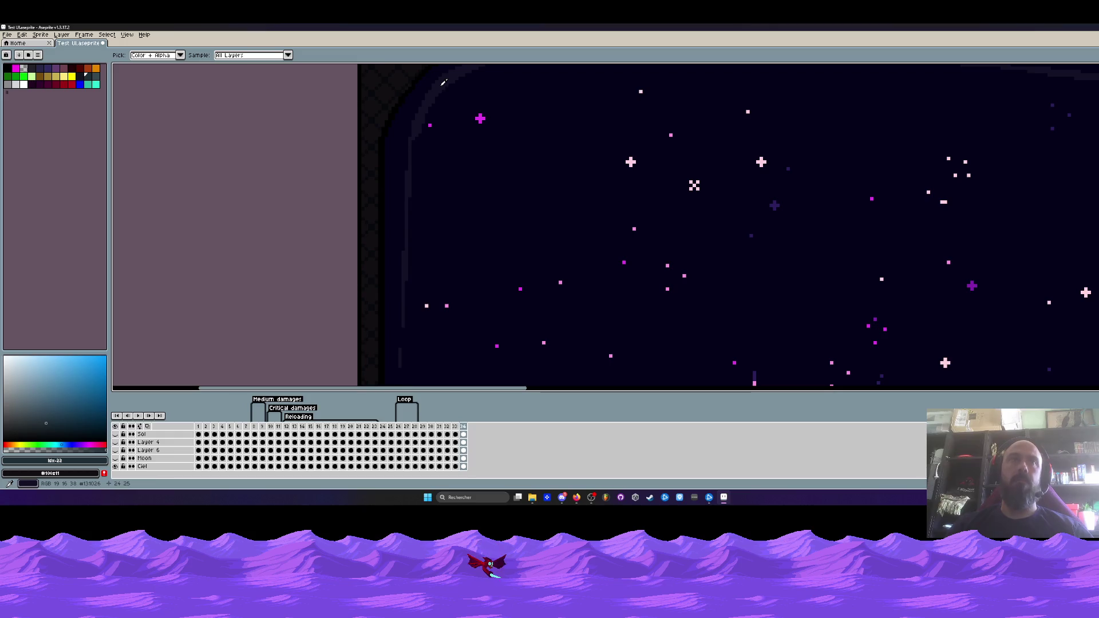
left_click(443, 82)
scroll(443, 83, "down", 2)
- Lasso the top-left corner ornament and carry it over toward the right side
left_click_drag(586, 203, 414, 168)
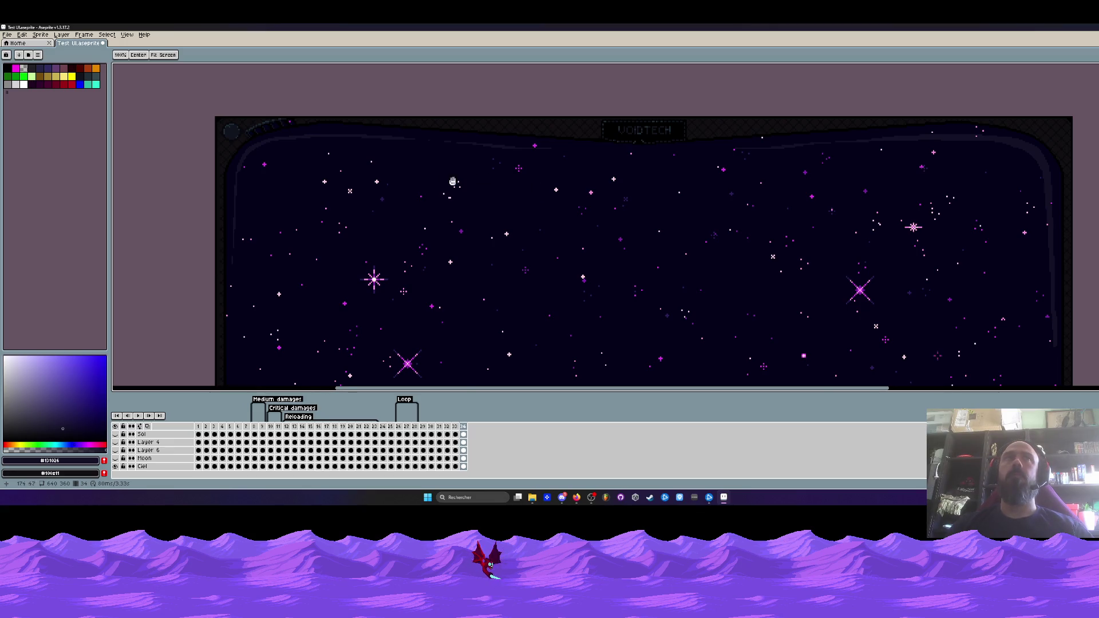
scroll(334, 165, "up", 5)
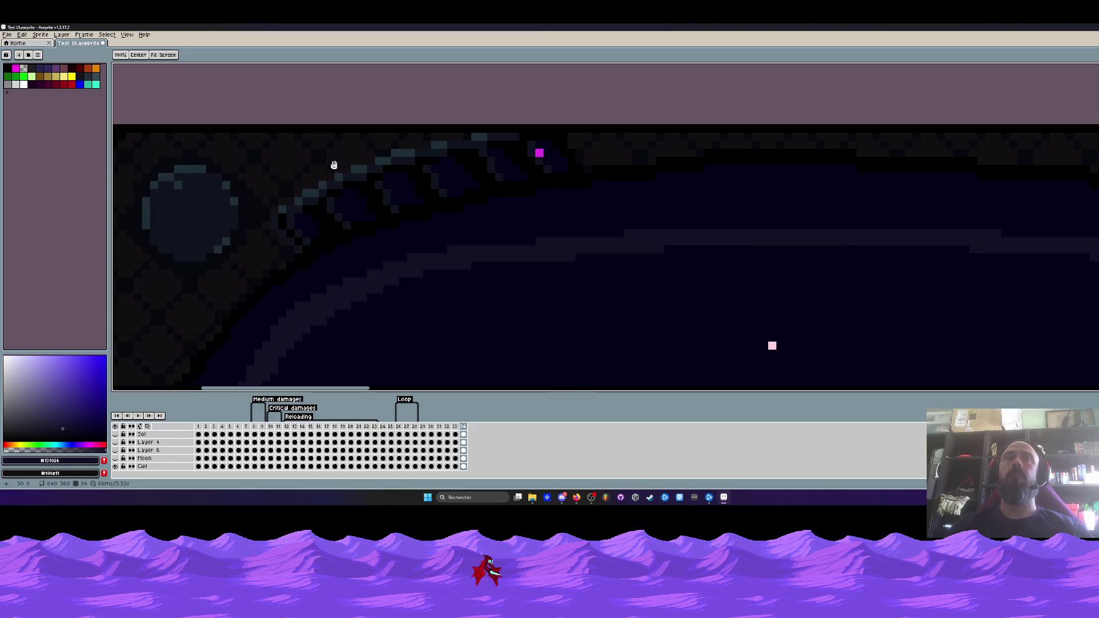
scroll(334, 165, "down", 2)
key("q")
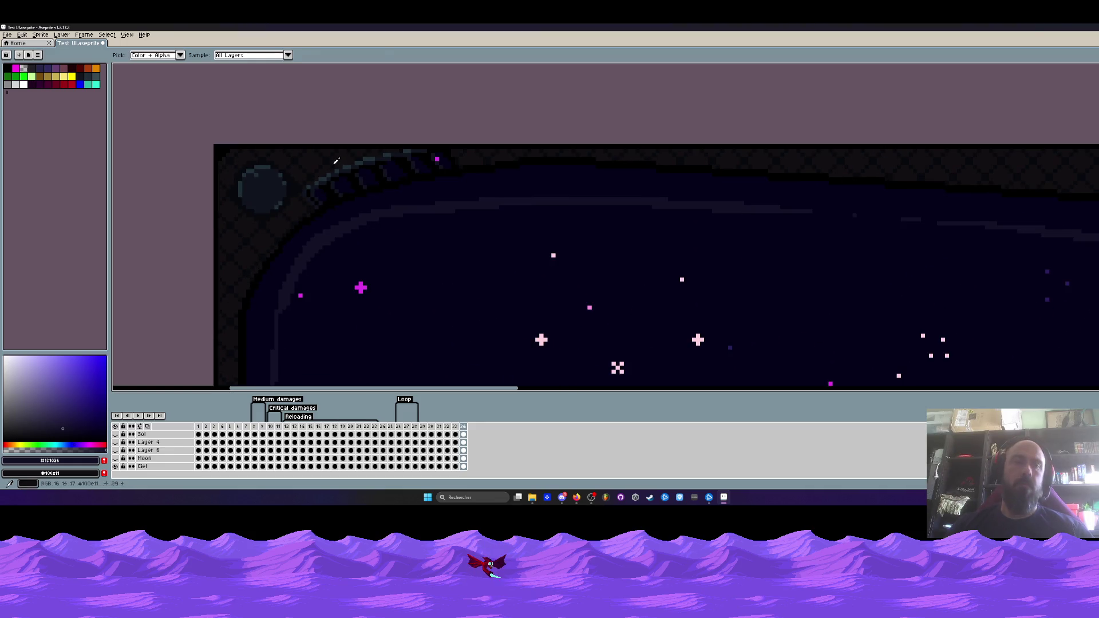
left_click_drag(215, 272, 508, 145)
scroll(240, 151, "down", 2)
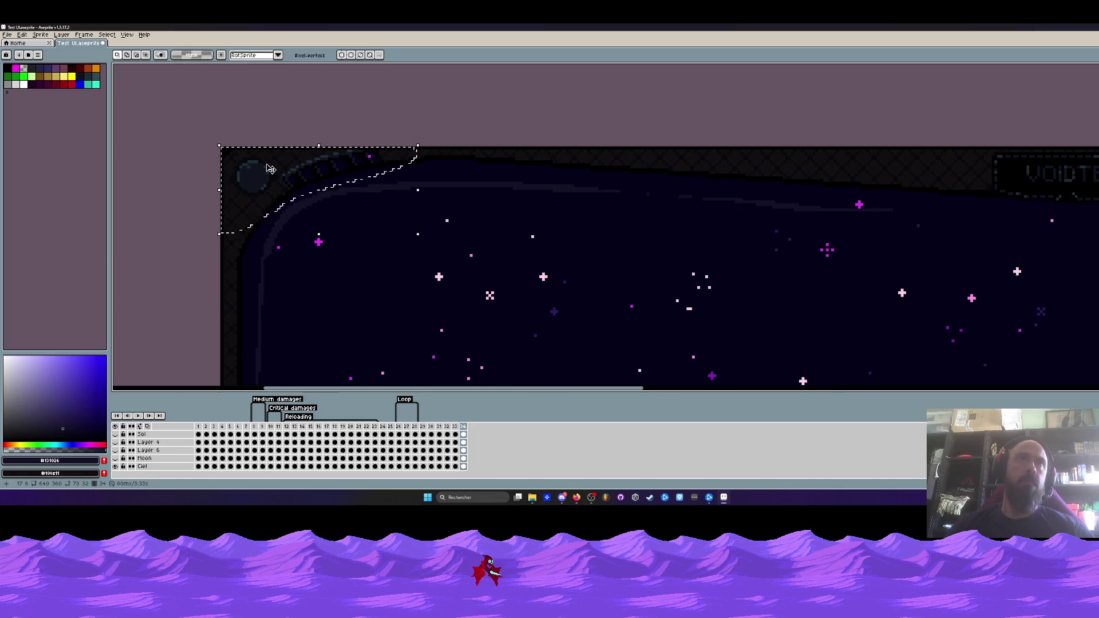
mouse_move(269, 167)
left_mouse_down()
mouse_move(1087, 177)
mouse_move(1006, 191)
mouse_move(801, 177)
left_mouse_up()
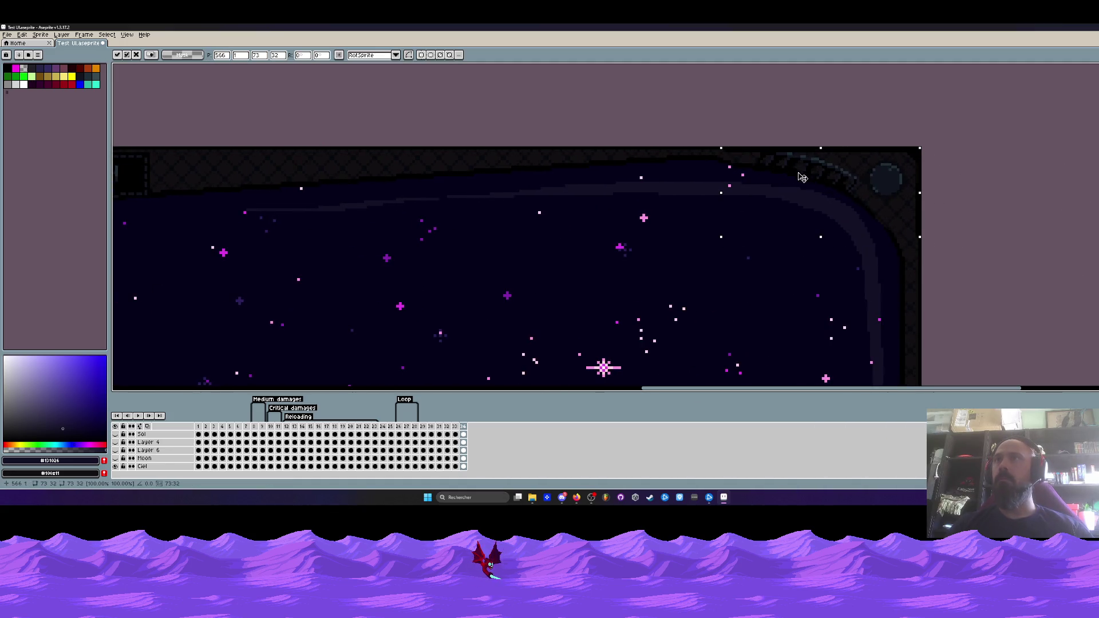
- Align the ornament copy flush in the top-right corner using drags and one-pixel up/right nudges
scroll(881, 189, "up", 1)
left_click_drag(897, 191, 884, 203)
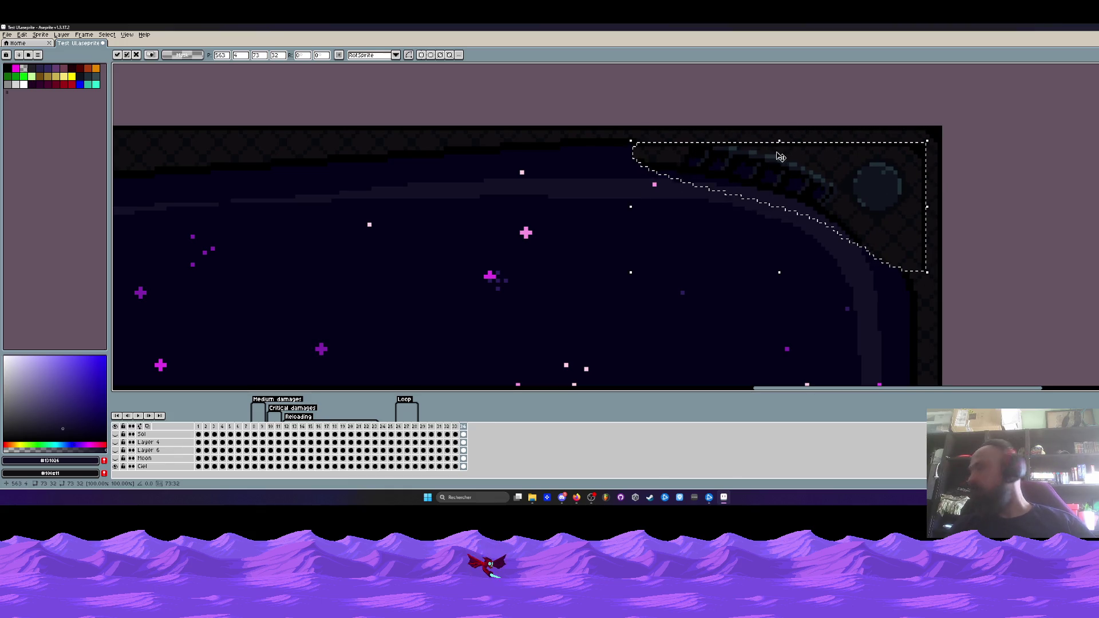
scroll(732, 140, "up", 1)
key("Up")
key("Right")
mouse_move(744, 150)
left_mouse_down()
mouse_move(1006, 150)
mouse_move(847, 148)
mouse_move(973, 160)
mouse_move(846, 198)
mouse_move(775, 194)
mouse_move(756, 209)
mouse_move(758, 185)
left_mouse_up()
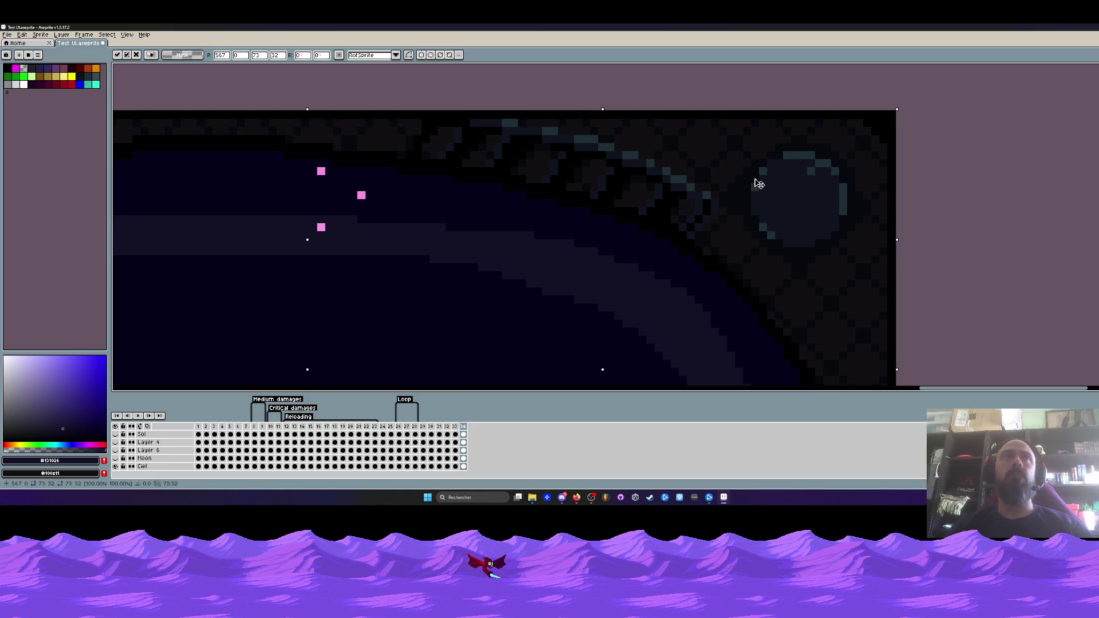
scroll(759, 184, "down", 2)
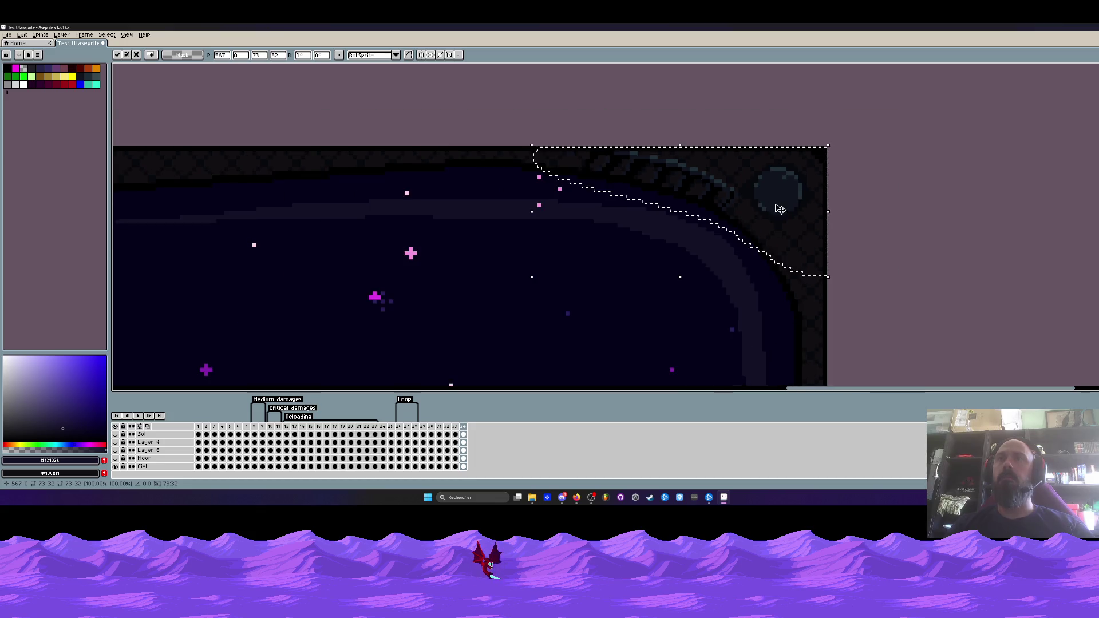
left_click_drag(784, 216, 782, 212)
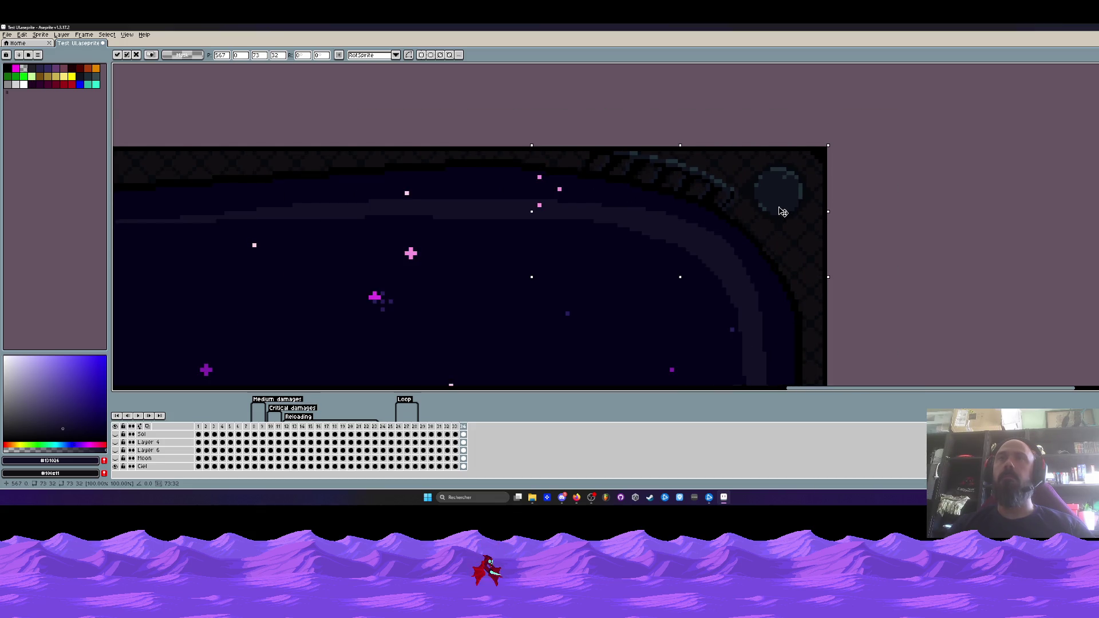
- Drop the ornament in place, deselect, and choose a dark navy drawing colour from the palette
key("ctrl+d")
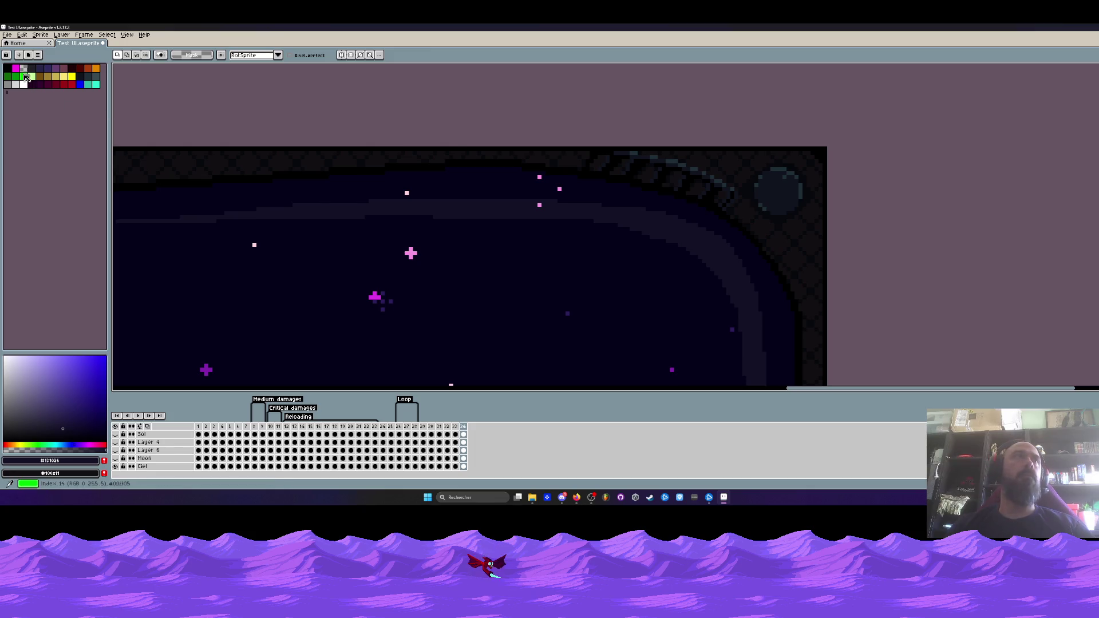
left_click(23, 76)
left_click(23, 68)
scroll(611, 152, "up", 2)
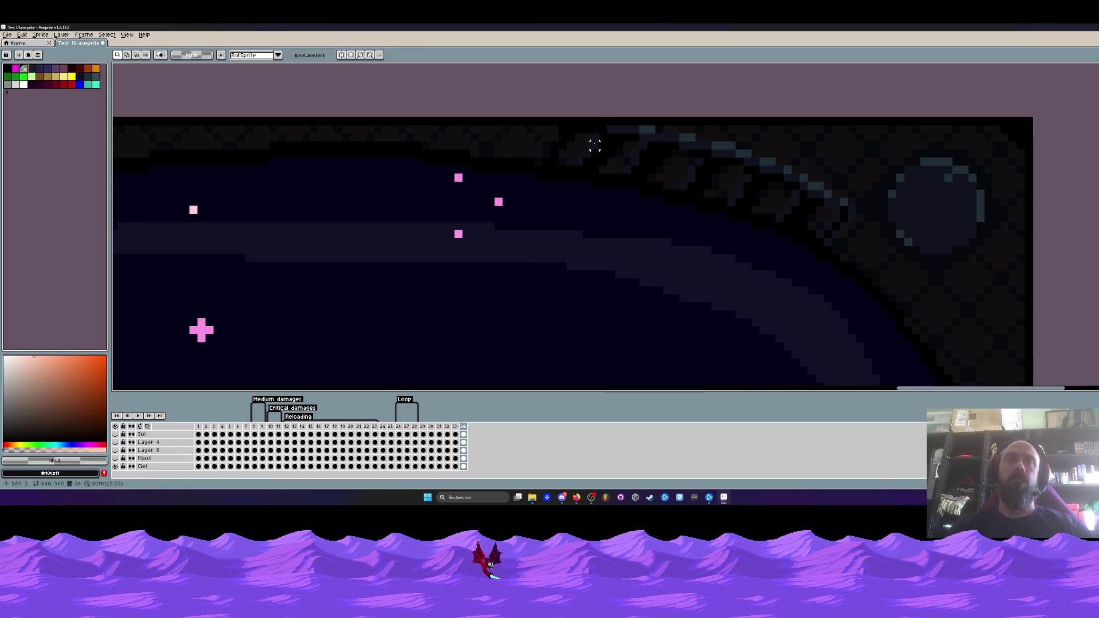
- Paint dark navy pixels with the Pencil around the top-right ornament
key("b")
scroll(595, 146, "up", 3)
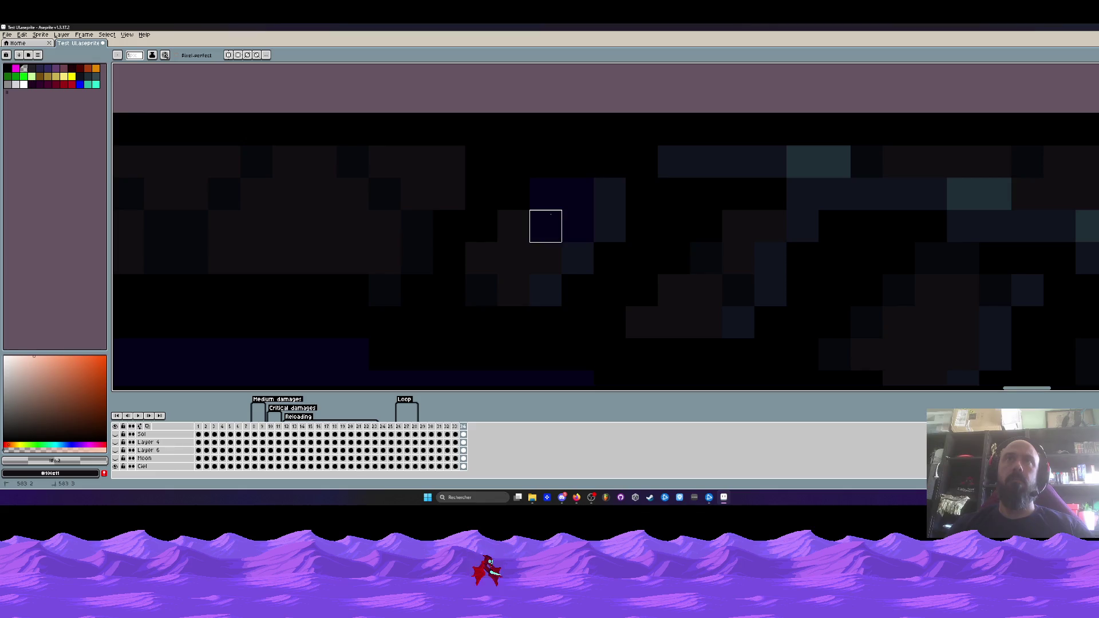
left_click_drag(513, 258, 545, 258)
mouse_move(736, 255)
left_mouse_down()
mouse_move(767, 223)
mouse_move(707, 290)
left_mouse_up()
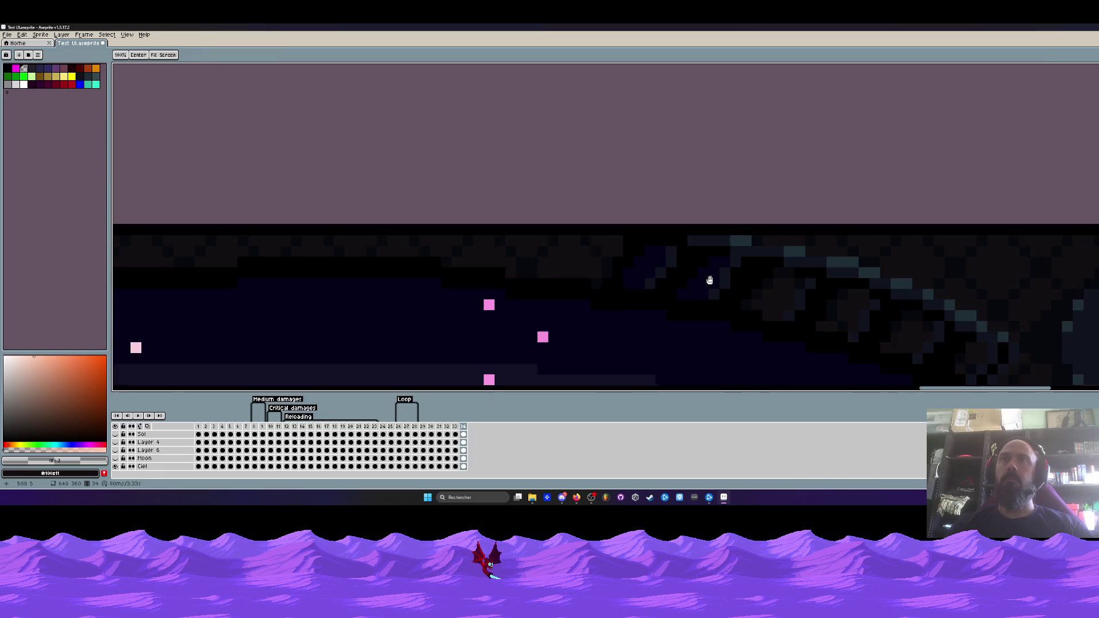
scroll(706, 280, "down", 2)
key("space")
scroll(727, 239, "up", 2)
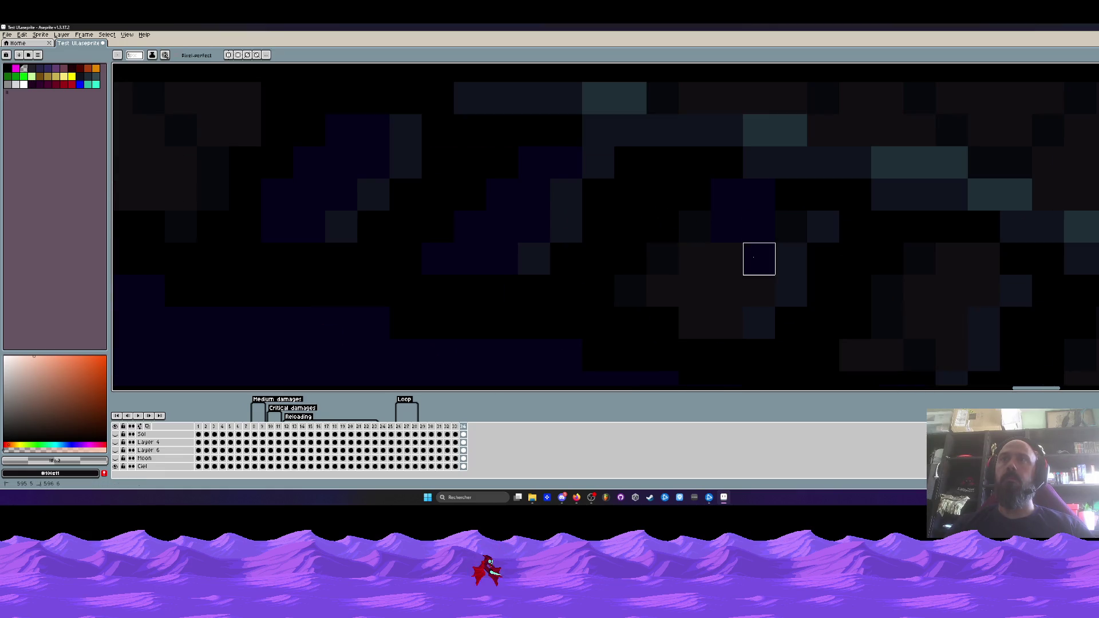
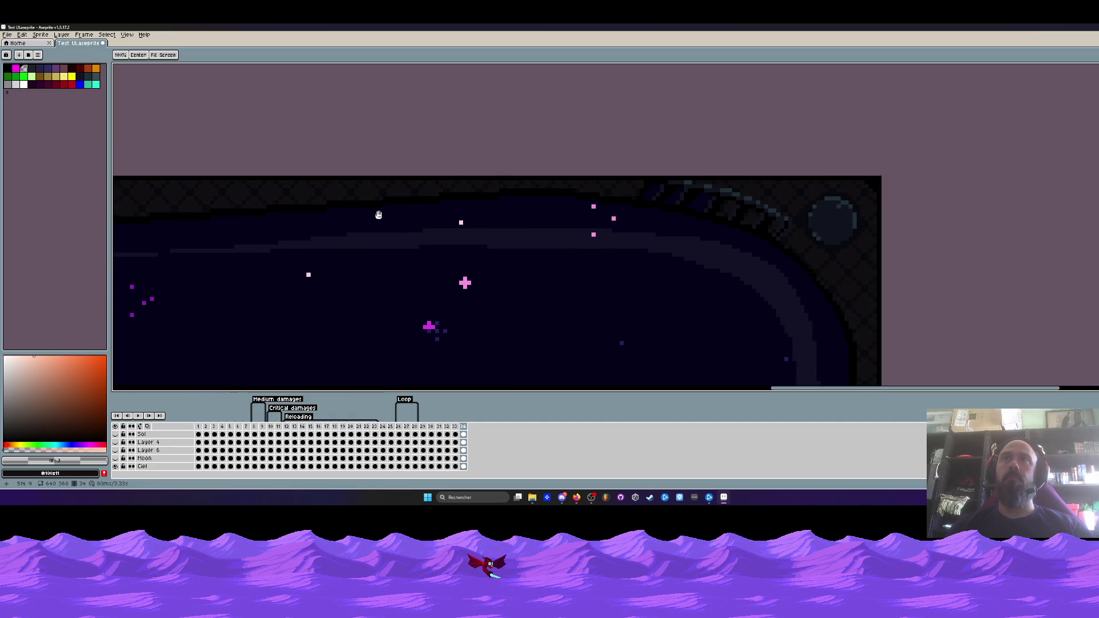
- Inspect the stars near the moon and the dome's left side up close, then switch back to the Pencil
scroll(738, 194, "up", 1)
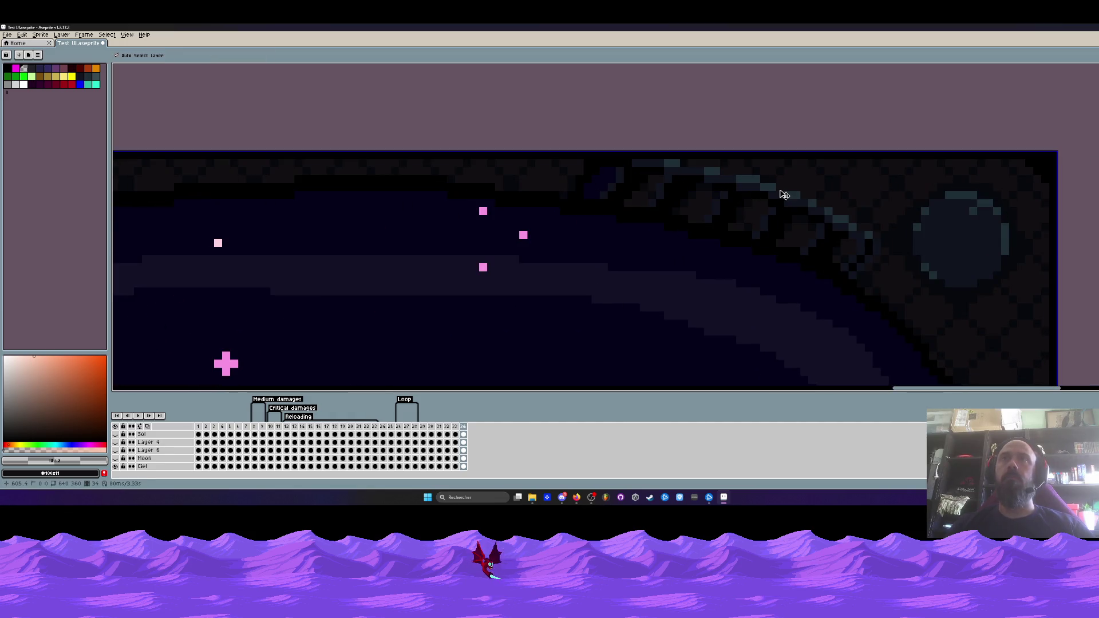
left_click_drag(717, 209, 673, 255)
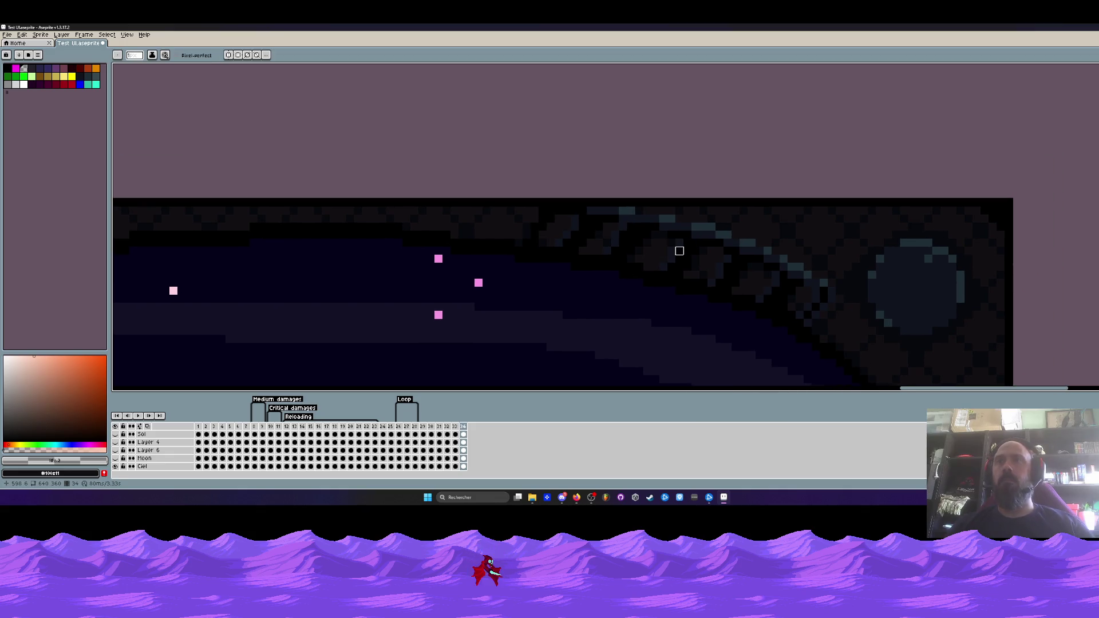
scroll(680, 251, "down", 2)
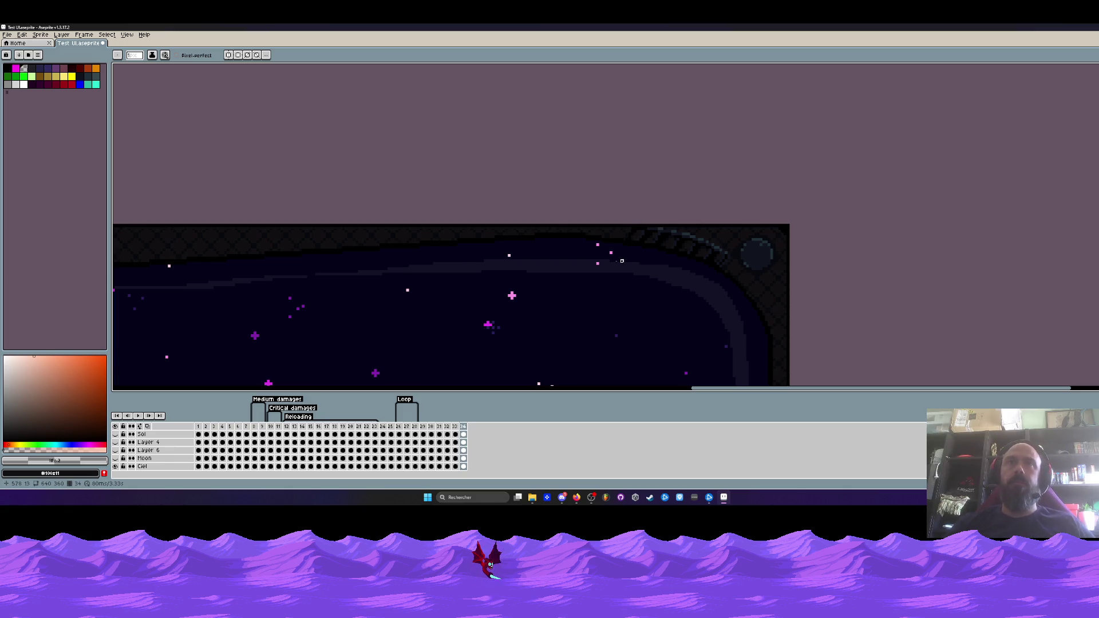
mouse_move(496, 177)
left_mouse_down()
mouse_move(765, 204)
mouse_move(768, 169)
mouse_move(285, 154)
mouse_move(393, 152)
mouse_move(412, 135)
left_mouse_up()
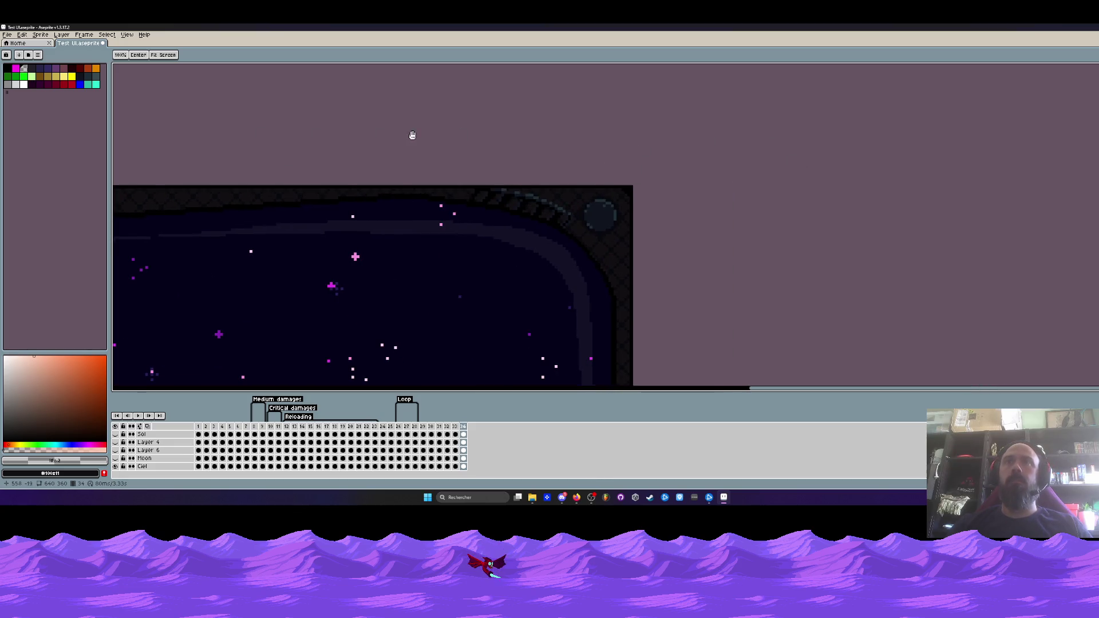
key("b")
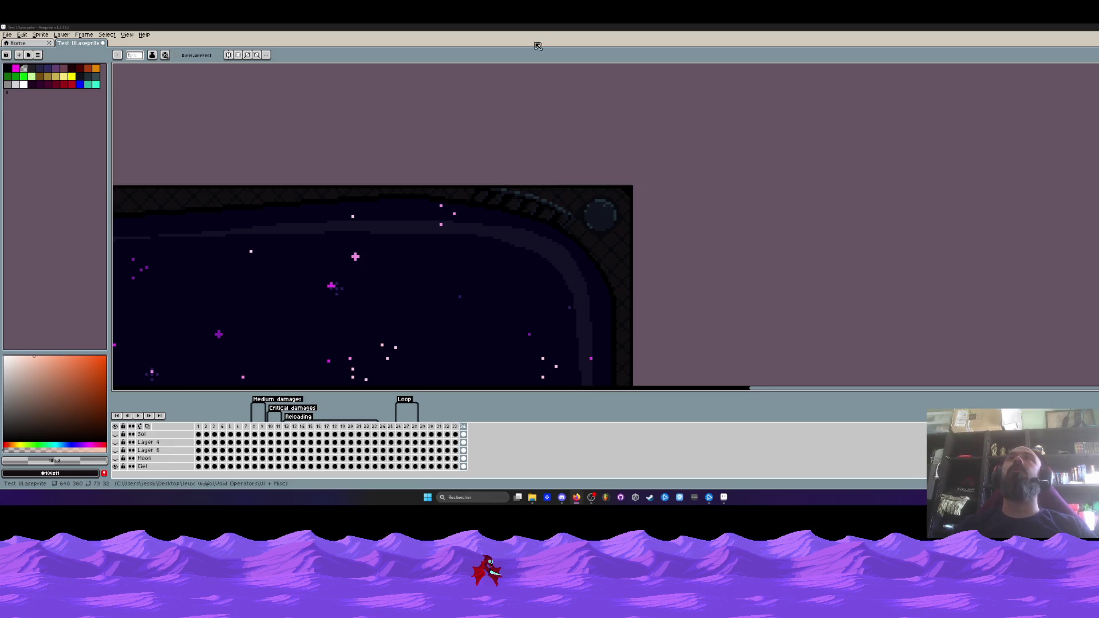
- Save the Test UI starry sky sprite and minimize Aseprite to the desktop
left_click_drag(392, 360, 534, 382)
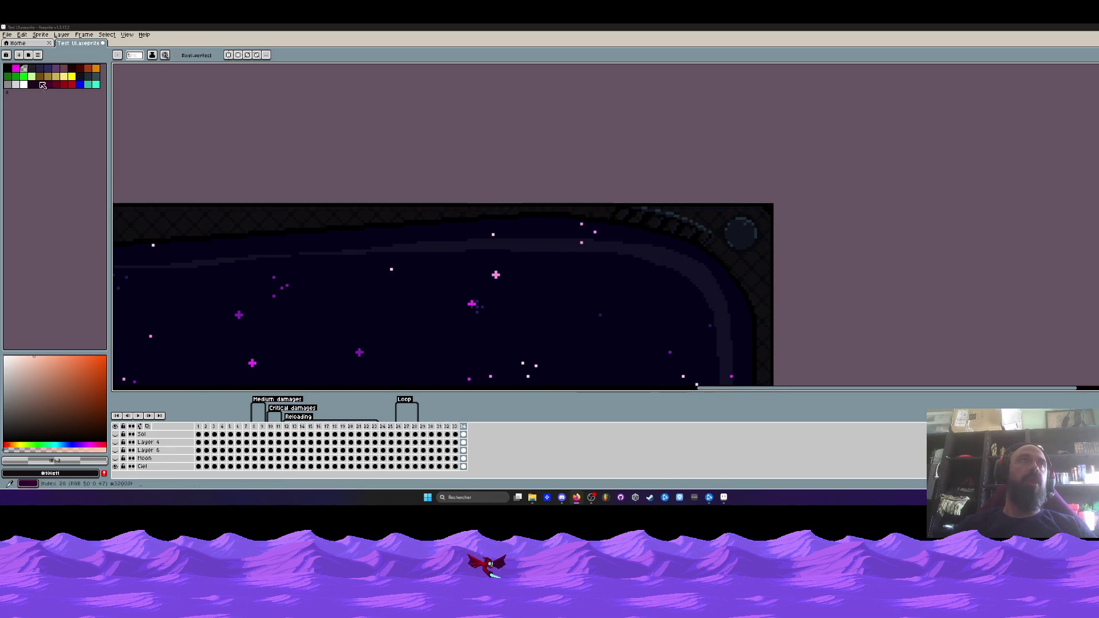
left_click(7, 34)
left_click(23, 78)
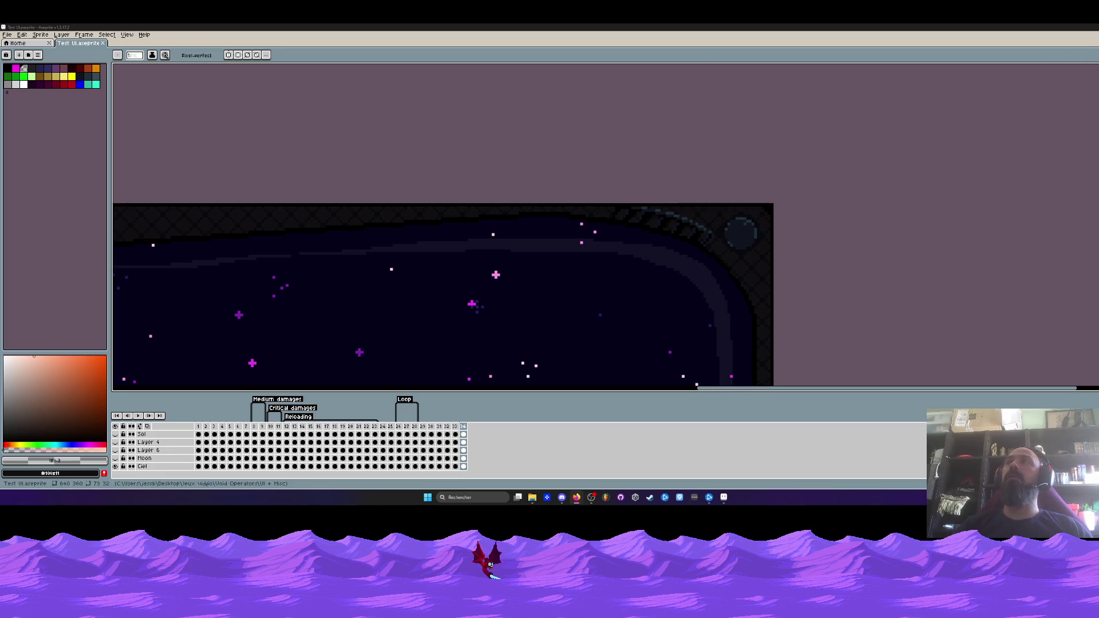
key("super+Down")
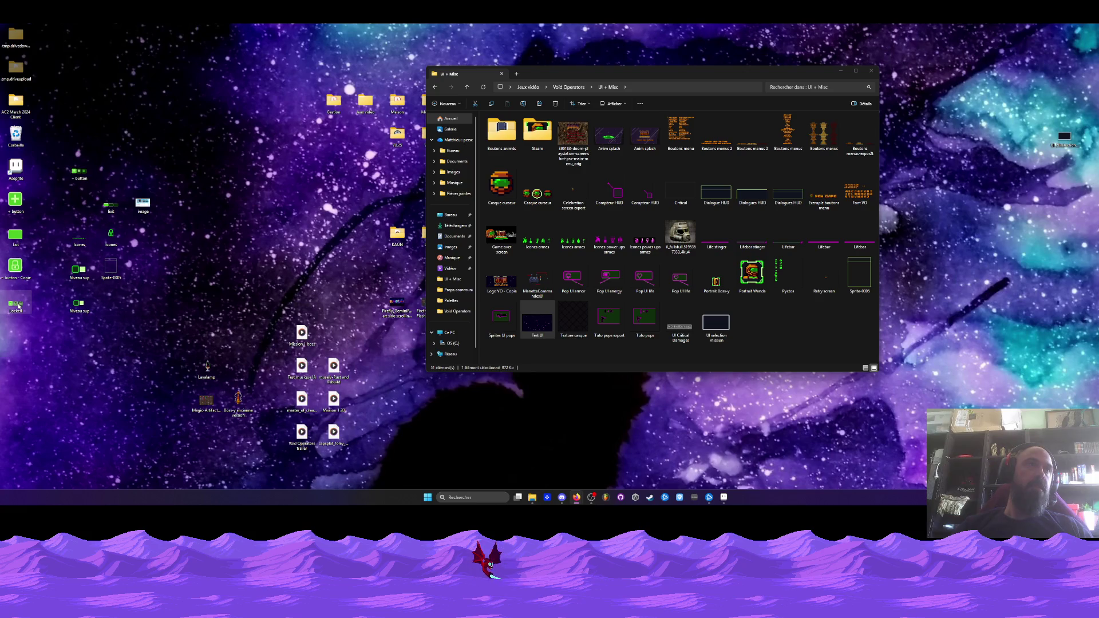
double_click(16, 305)
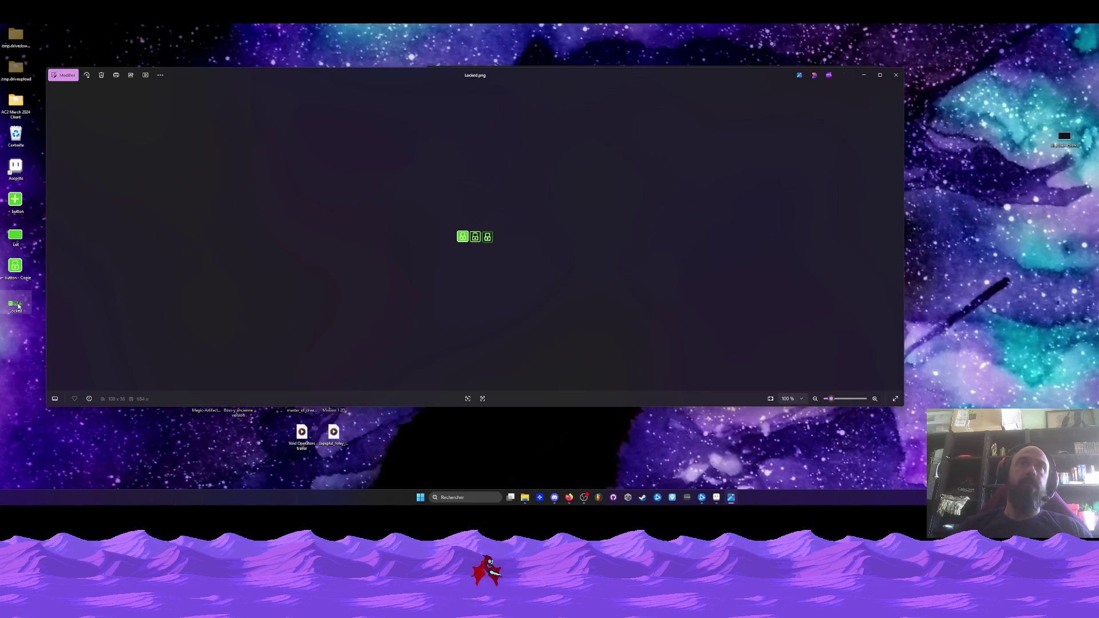
left_click(896, 75)
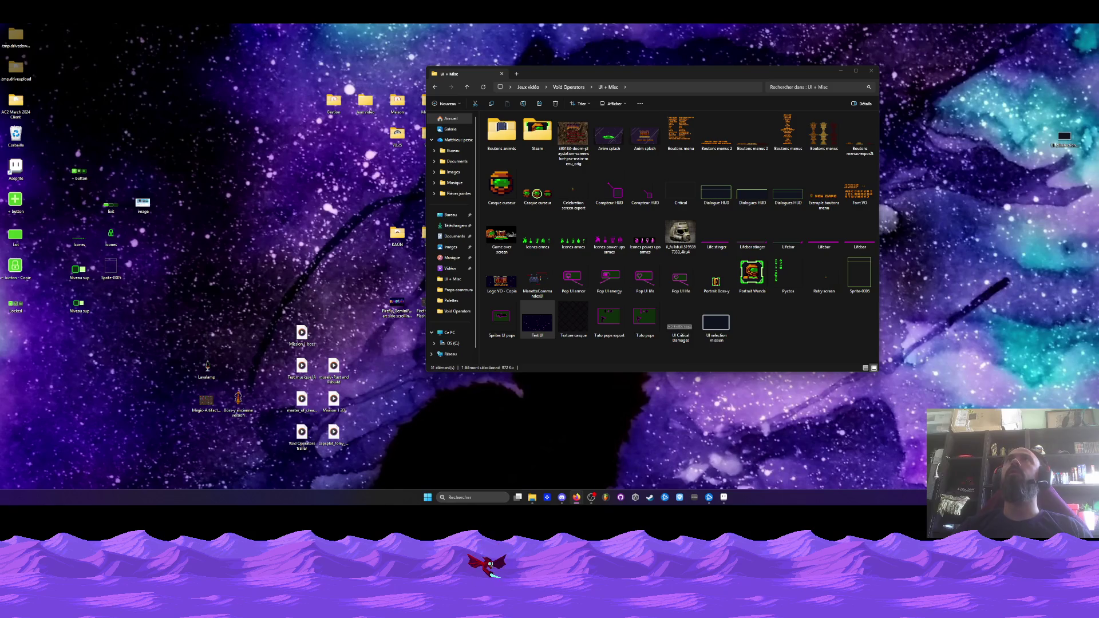
mouse_move(23, 319)
left_mouse_down()
mouse_move(673, 26)
mouse_move(46, 329)
left_mouse_up()
left_click(46, 329)
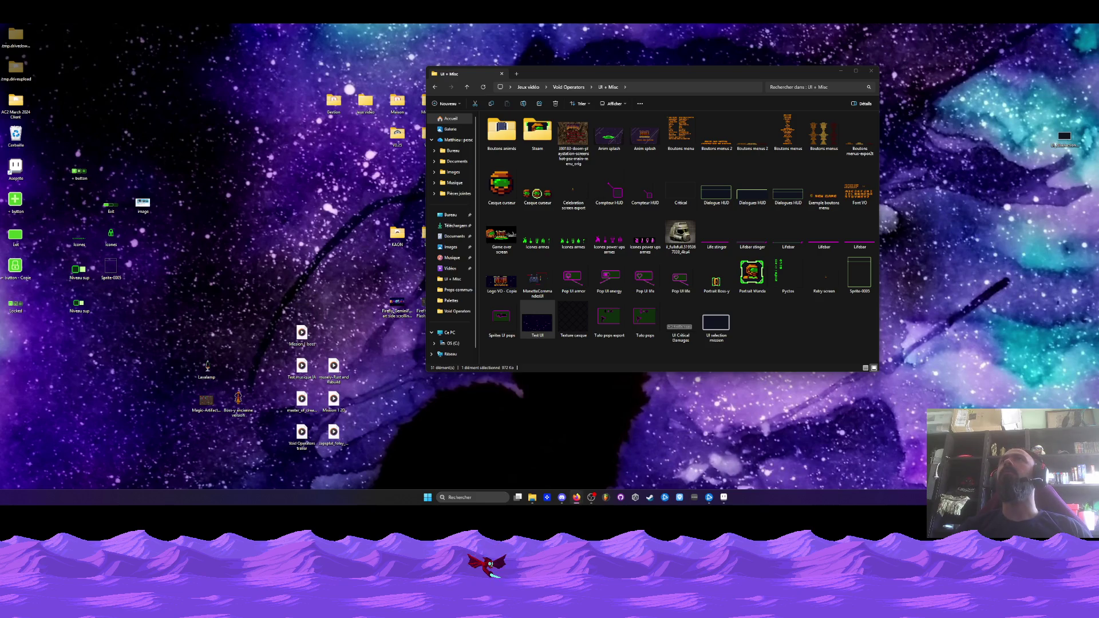
double_click(15, 305)
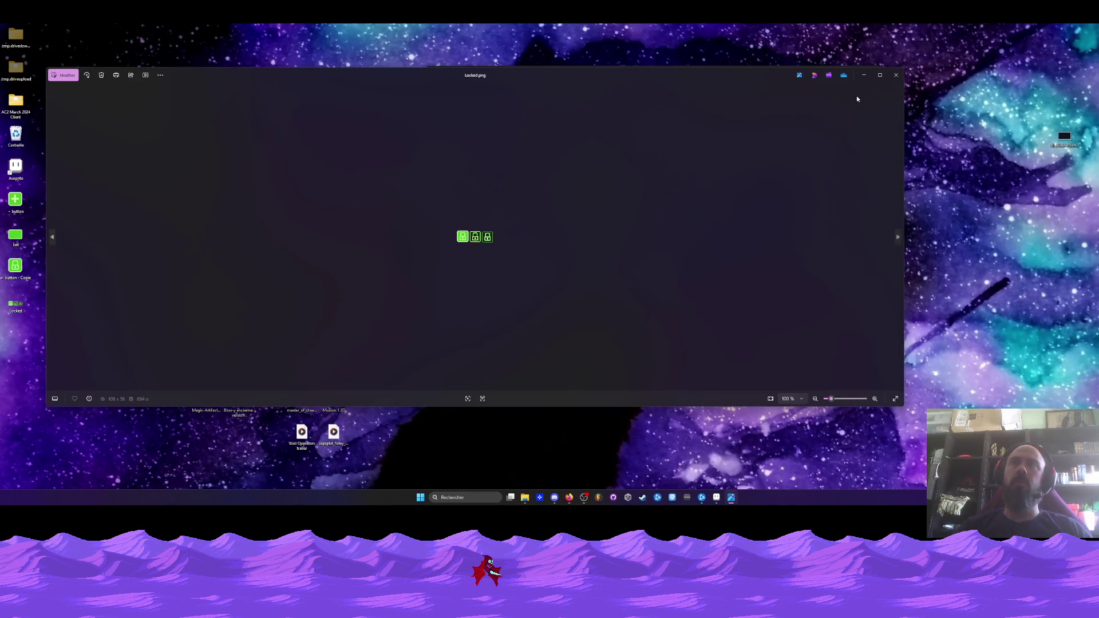
left_click(896, 75)
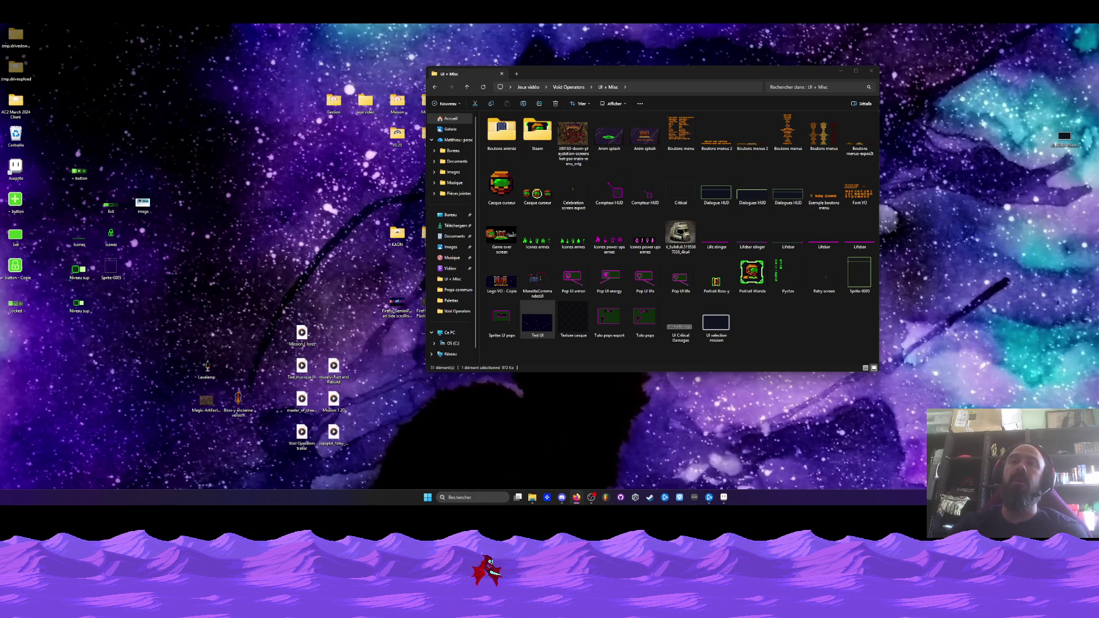
mouse_move(577, 497)
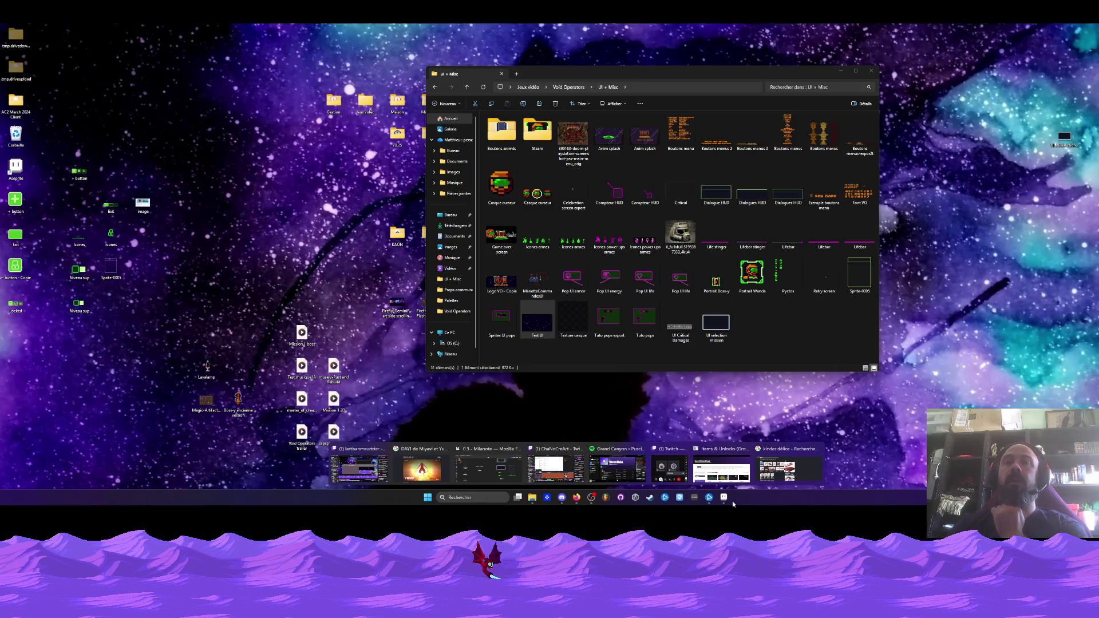
left_click(723, 497)
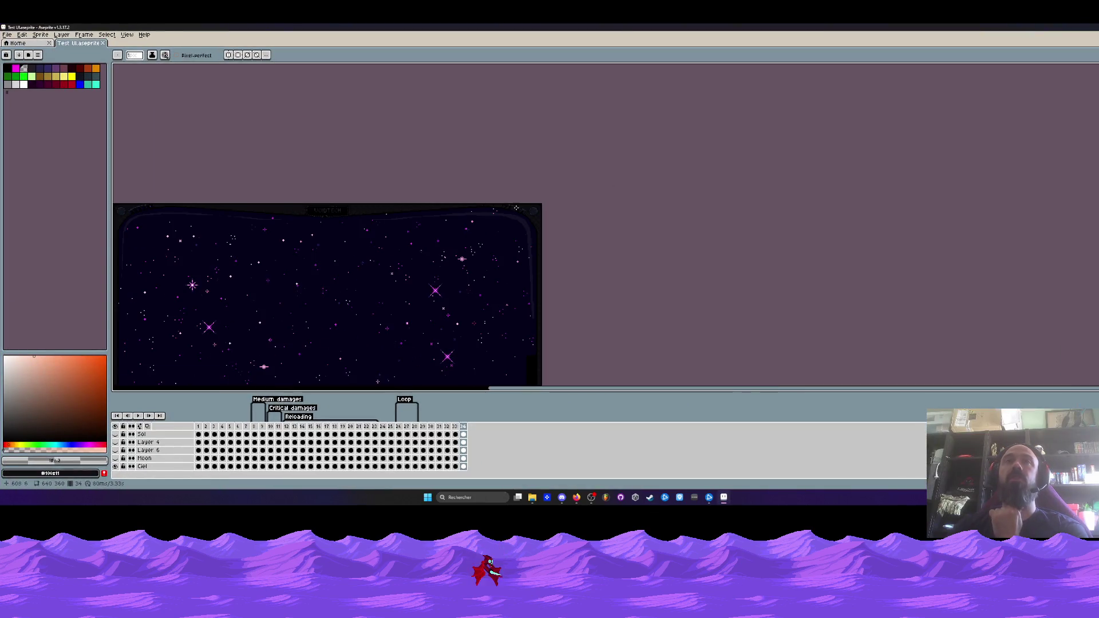
- Zoom in across the VOIDTECH title, then zoom back out to view the whole dome frame
scroll(516, 207, "up", 4)
mouse_move(281, 199)
left_mouse_down()
mouse_move(447, 166)
mouse_move(490, 135)
left_mouse_up()
scroll(447, 166, "down", 5)
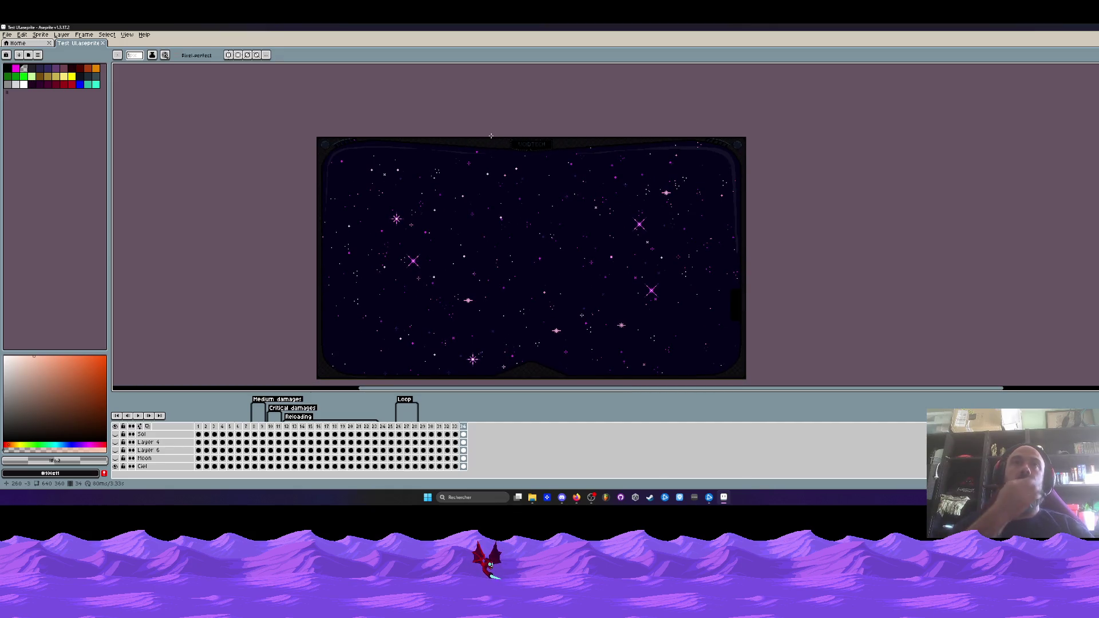